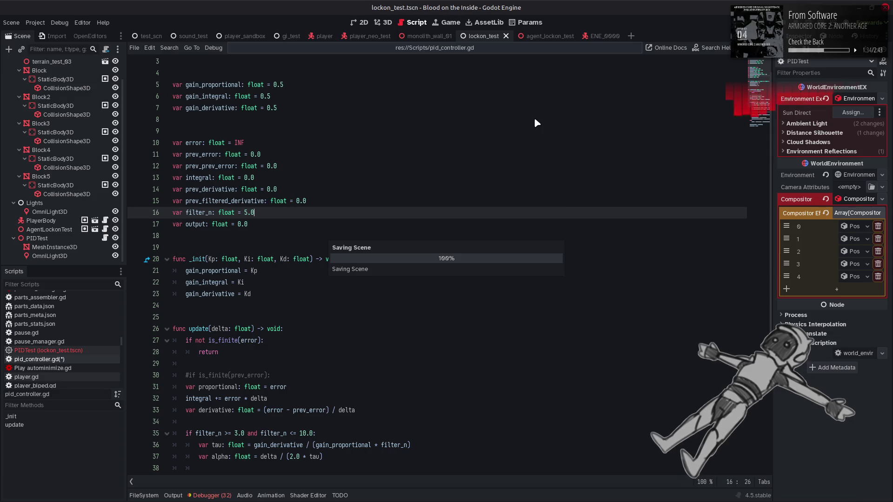
Step: Run a first lock-on test of the project, then close the game window
scroll(534, 122, down, 5)
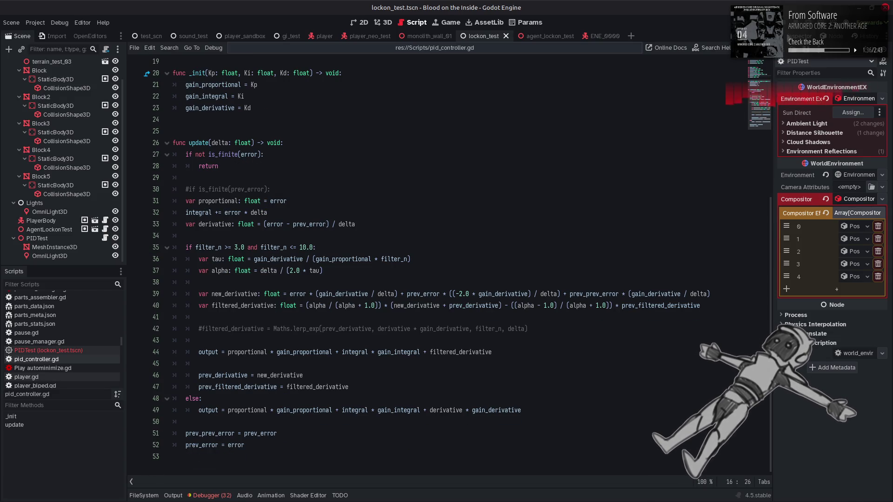
key(F6)
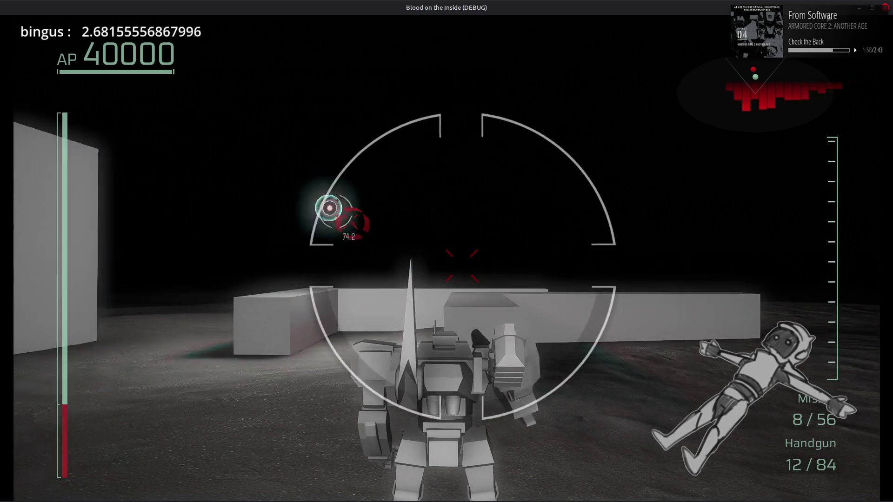
click(885, 8)
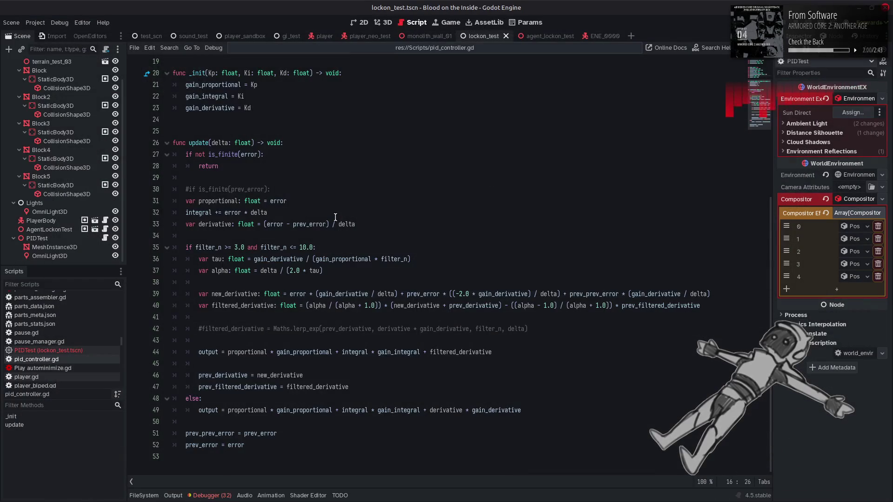
Step: Change filter_n on line 16 to 10.0, save, and play-test the lock-on before closing the game
double_click(247, 235)
text(9)
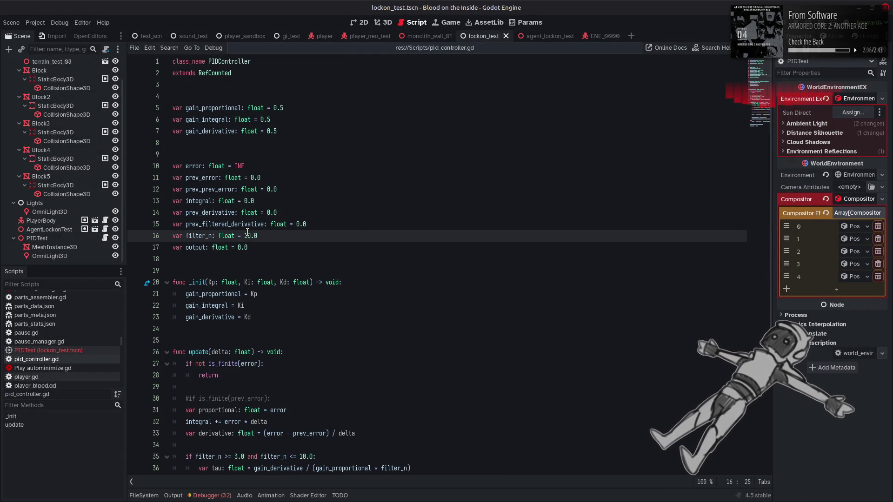
key(ctrl+s)
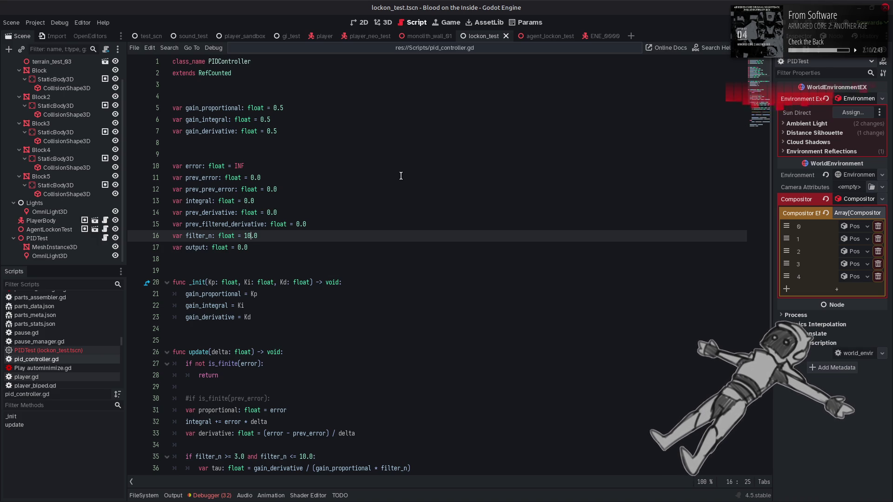
key(F5)
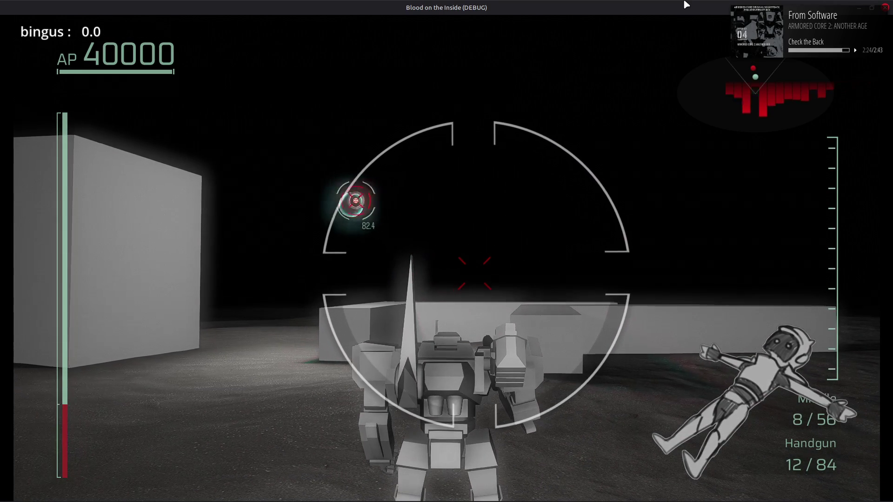
click(886, 10)
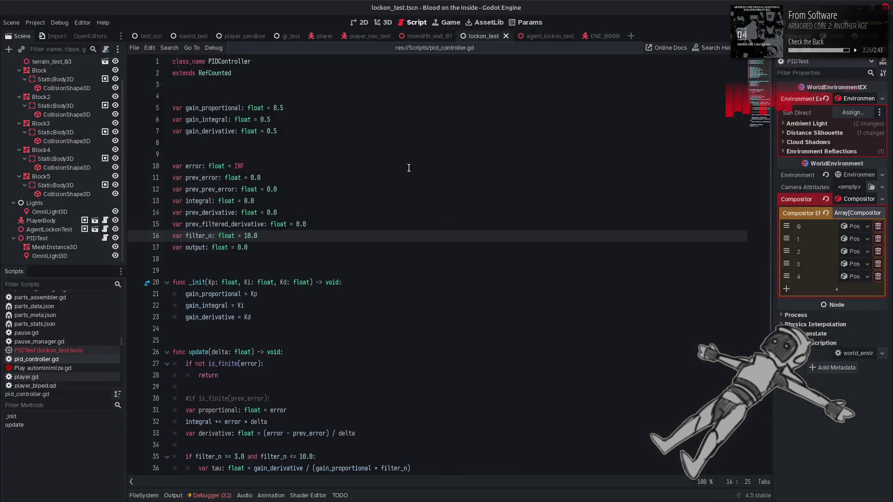
Step: Set filter_n on line 16 to 3.0, save pid_controller.gd and launch the game
double_click(247, 236)
text(3)
key(ctrl+s)
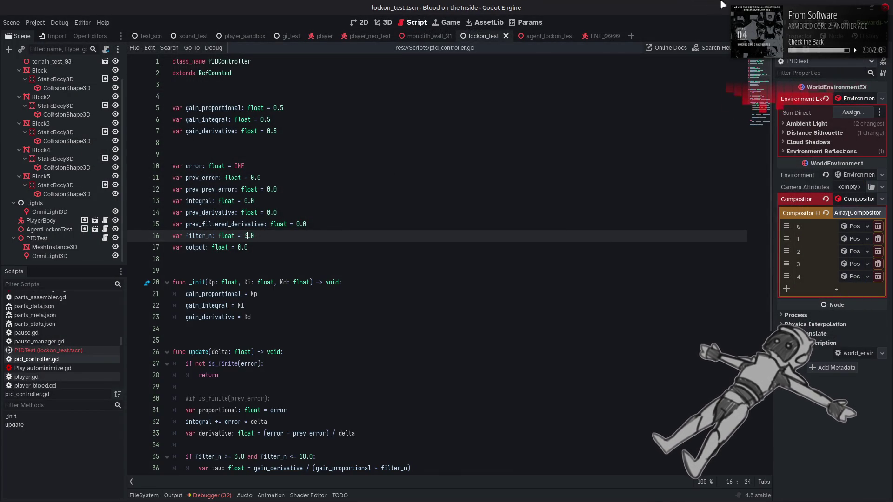
key(F5)
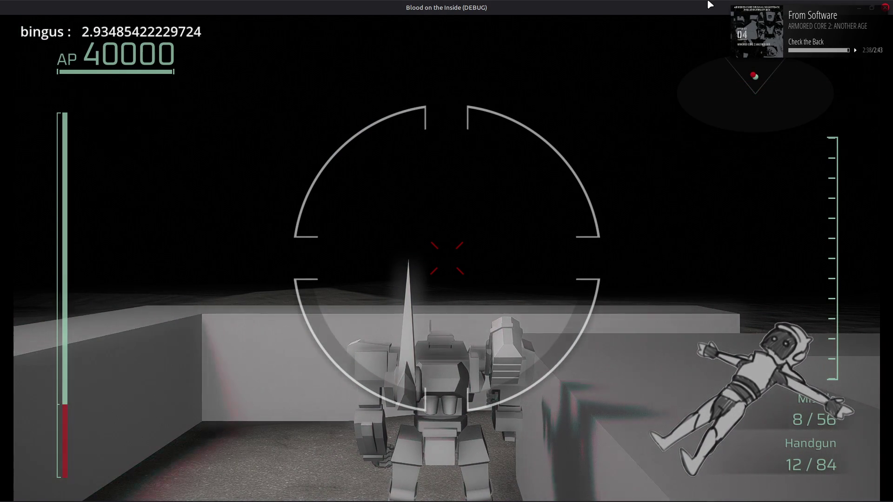
Step: Drive the mech forward toward the blocks and wall while watching the lock-on, then quit the game
key(w)
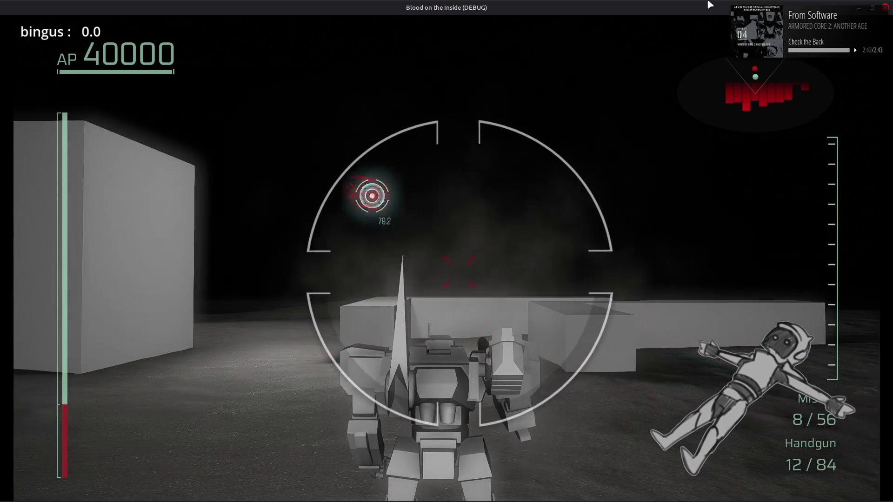
key(w)
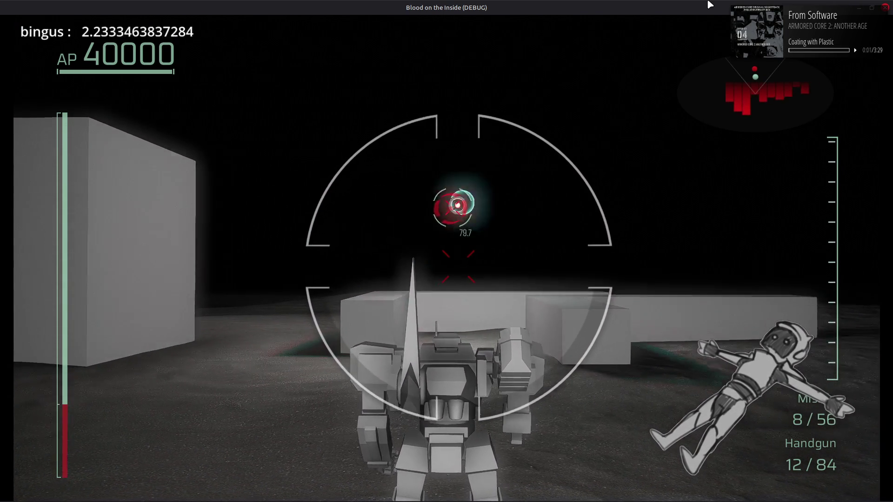
key(w)
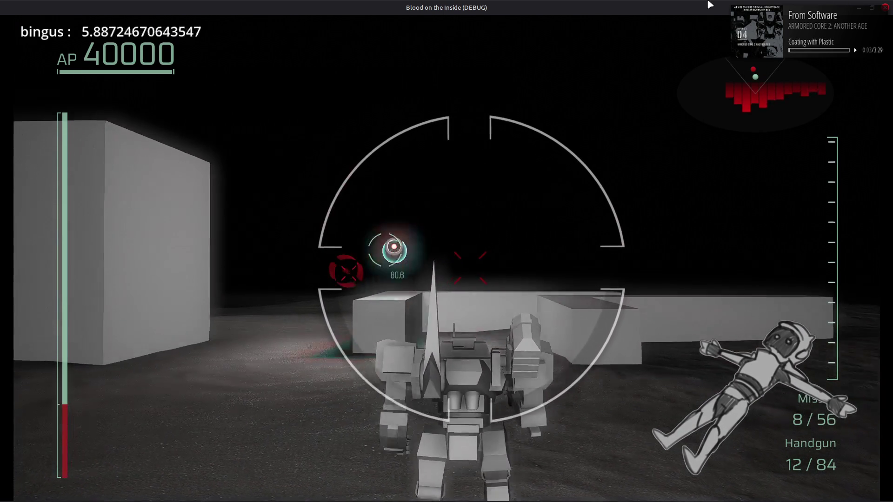
key(w)
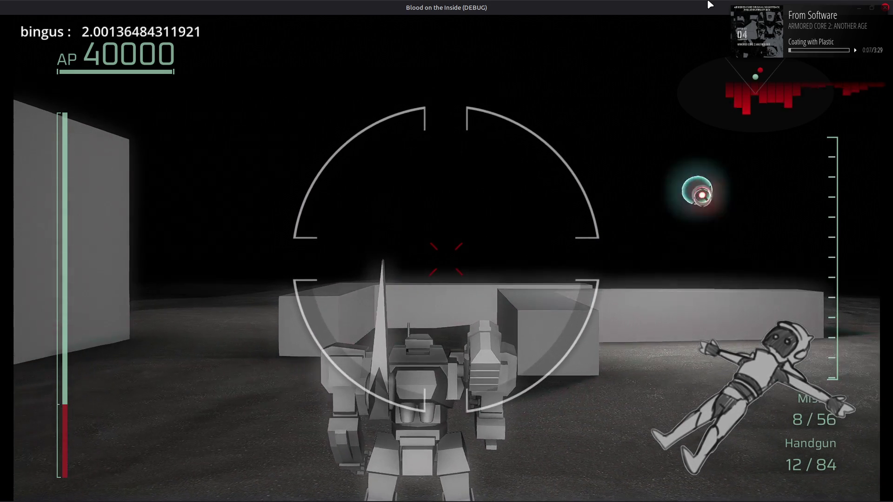
key(w)
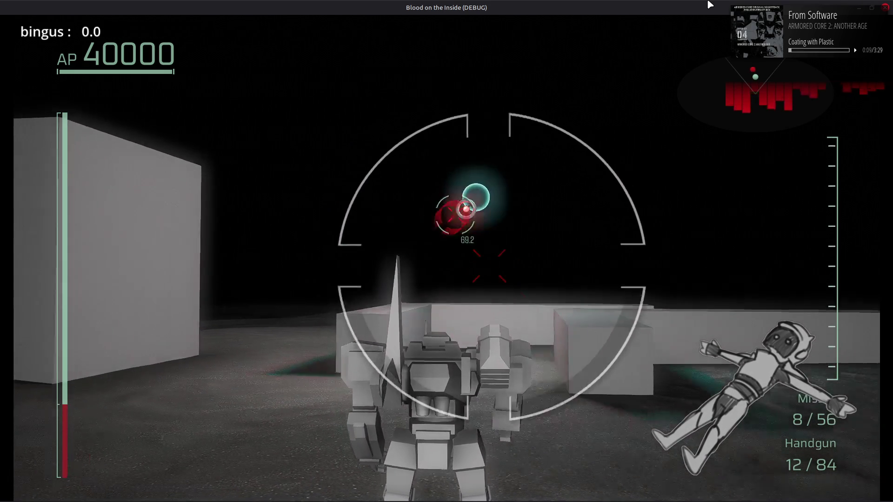
key(w)
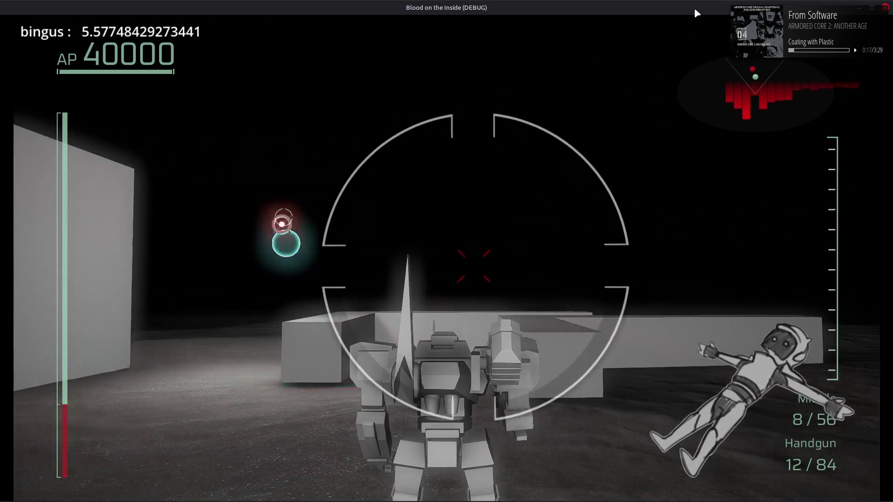
key(F8)
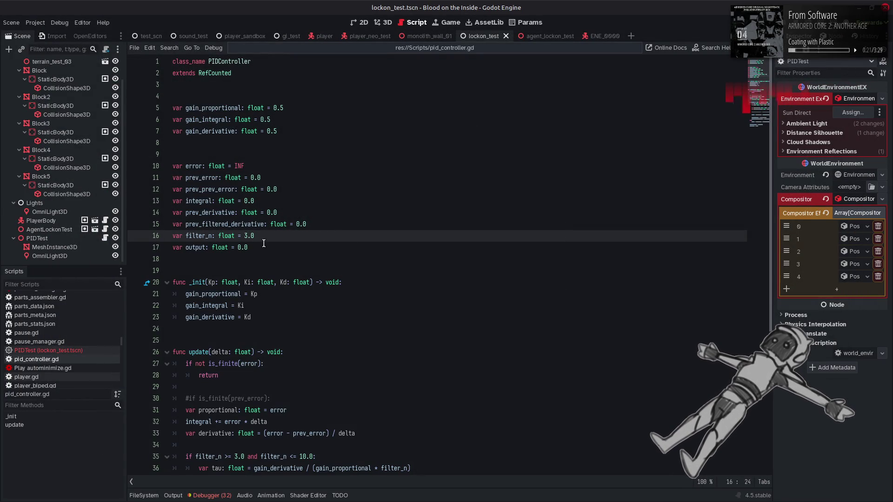
text(5)
Step: Replace the filter_n value on line 16 with 0.0 and save pid_controller.gd
click(310, 226)
key(ctrl+s)
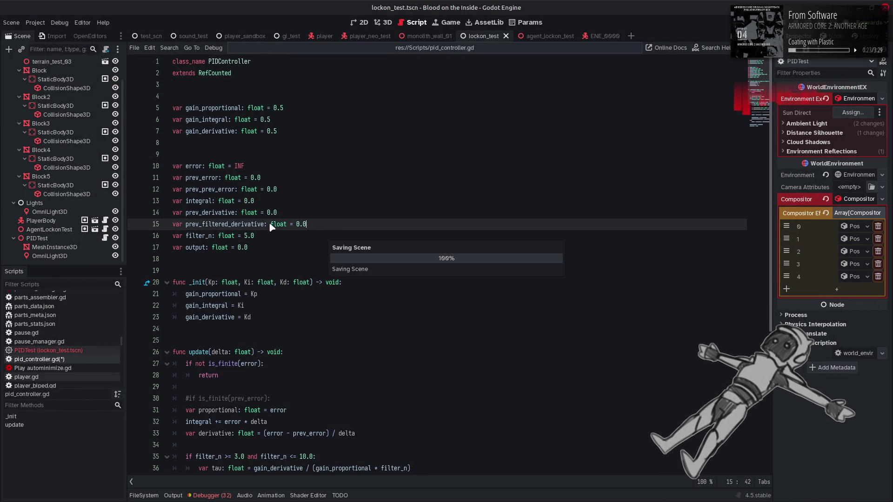
click(246, 236)
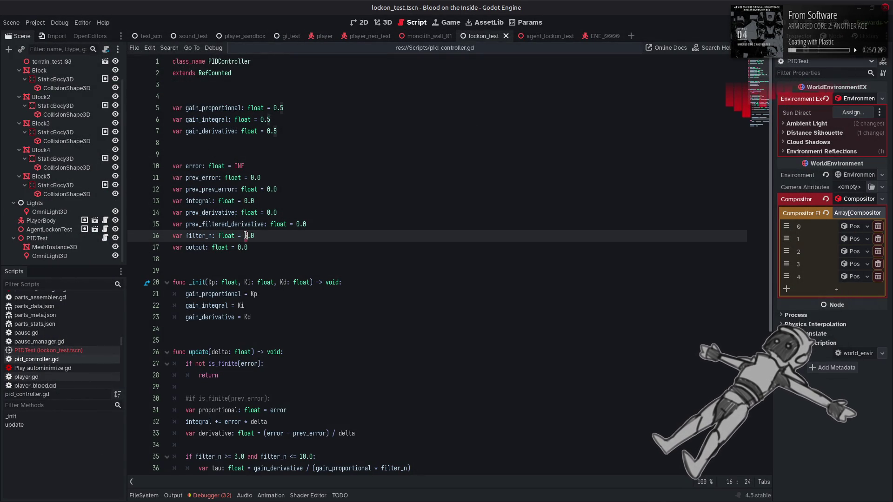
key(BackSpace)
text(0)
key(ctrl+s)
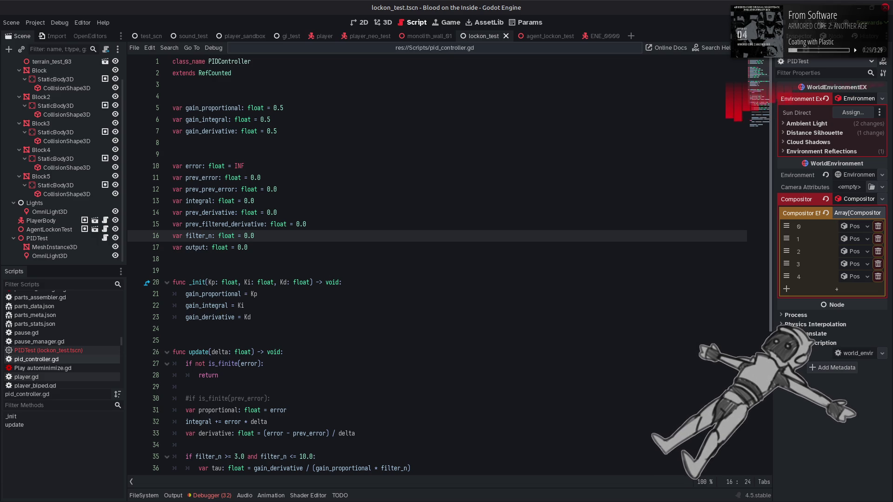
Step: Run the game to test the lock-on with the new filter_n, then close it
key(F5)
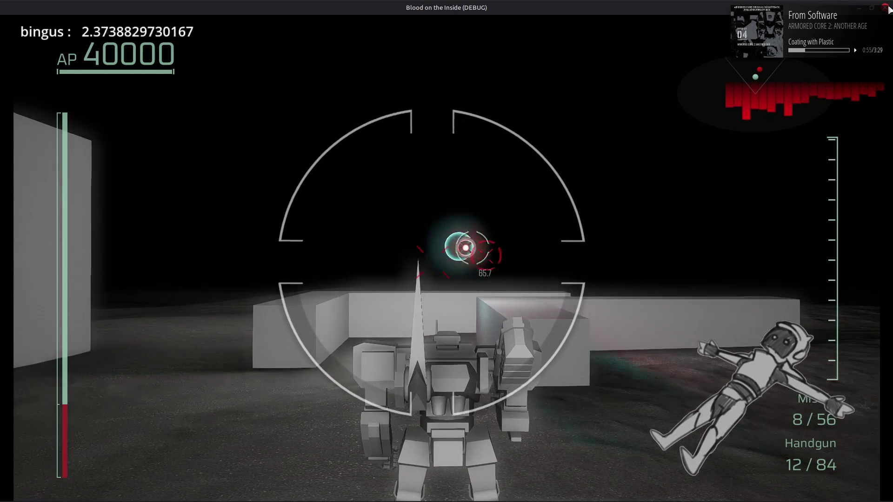
click(886, 7)
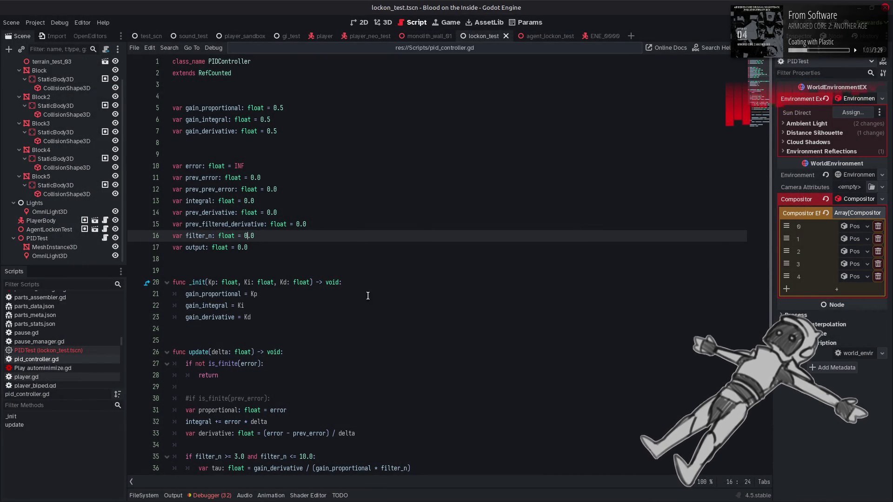
scroll(393, 293, down, 6)
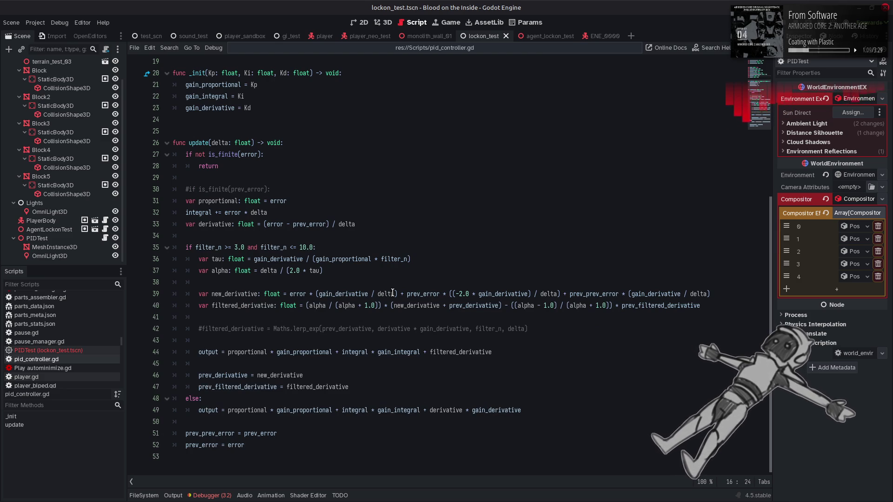
Step: Delete the commented lerp_exp line and blank line, then switch to Wikipedia's PID pseudocode
double_click(224, 227)
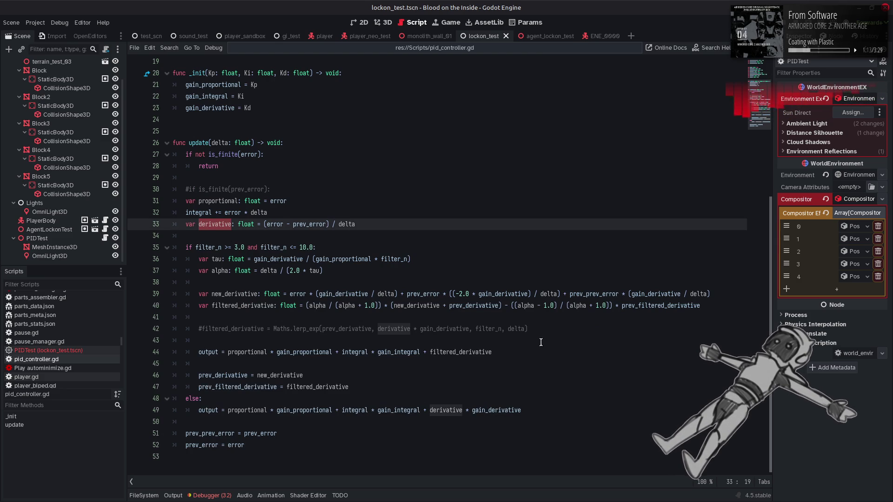
click(538, 328)
key(shift+Up)
key(BackSpace)
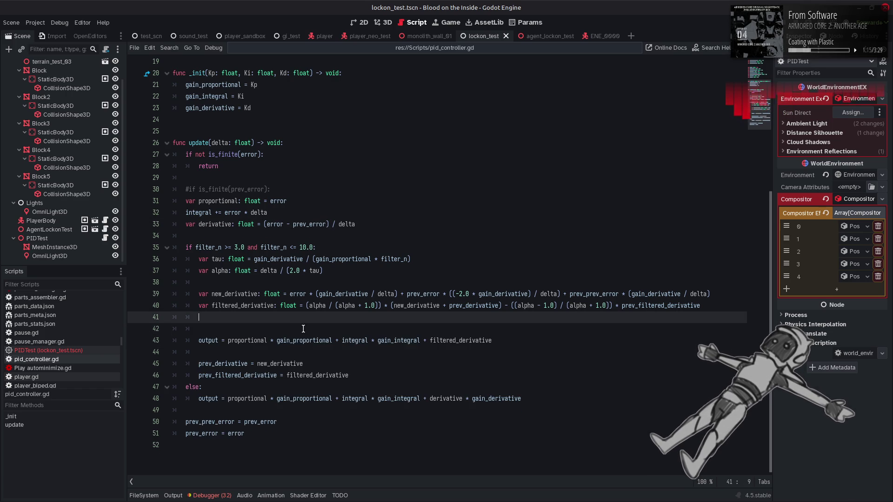
key(BackSpace)
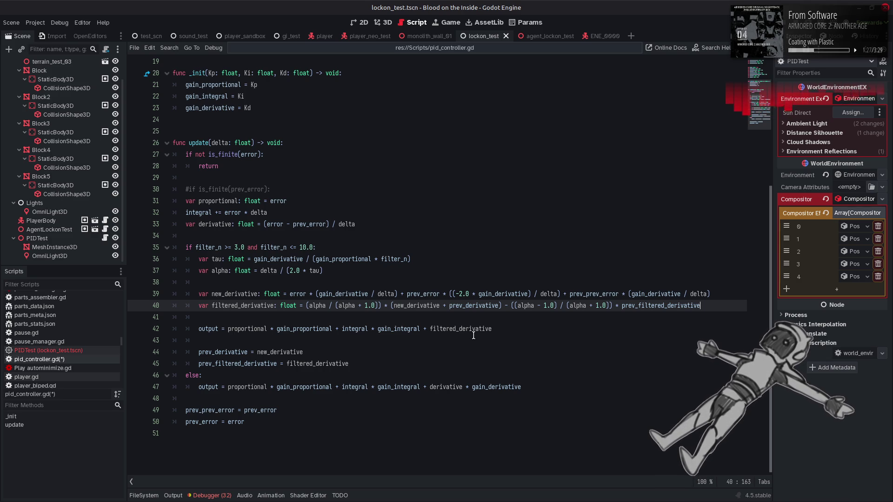
double_click(295, 258)
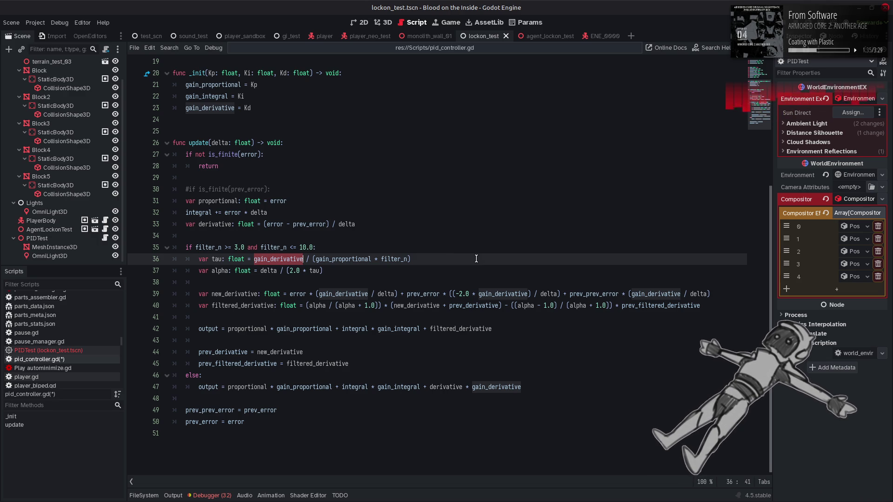
key(alt+Tab)
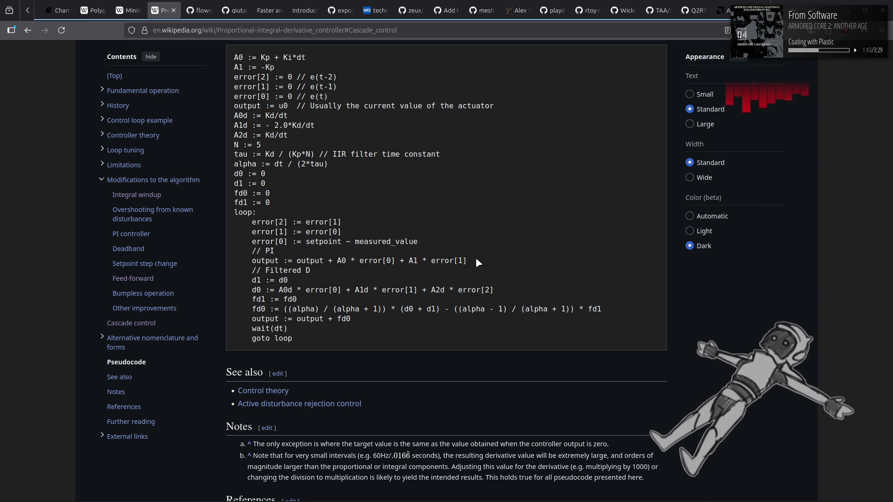
scroll(493, 259, up, 4)
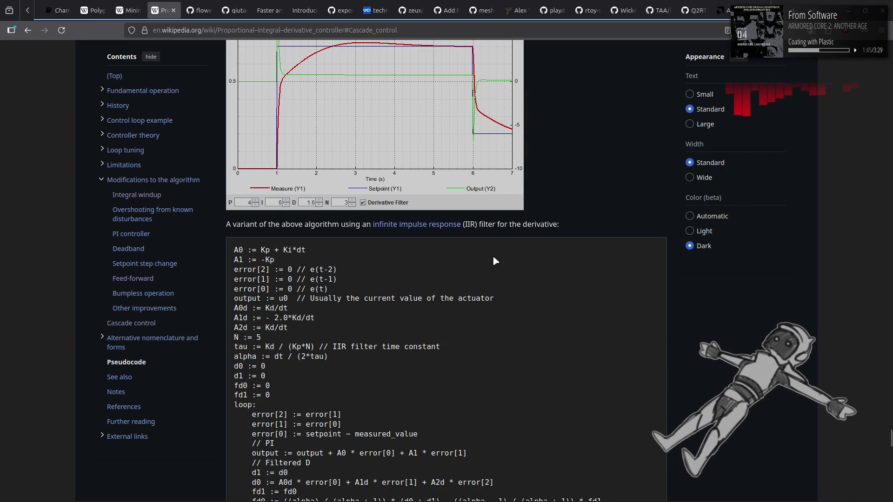
scroll(493, 258, down, 4)
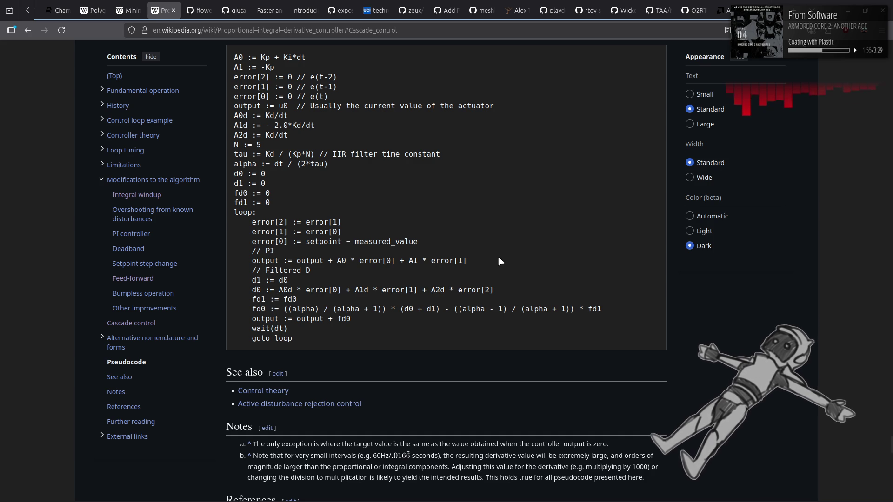
key(alt+Tab)
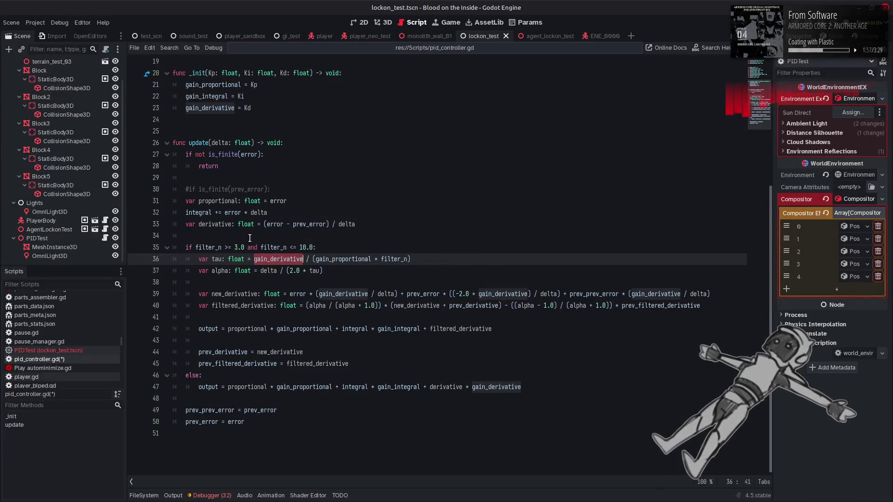
double_click(278, 201)
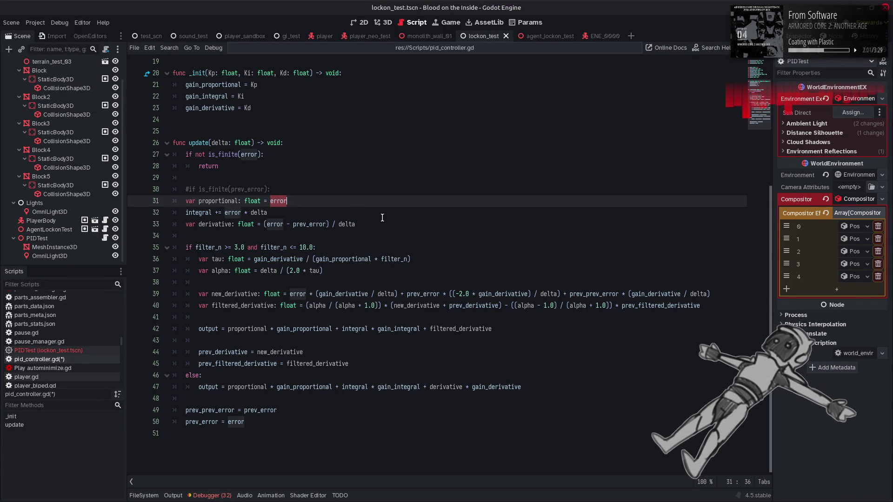
double_click(430, 293)
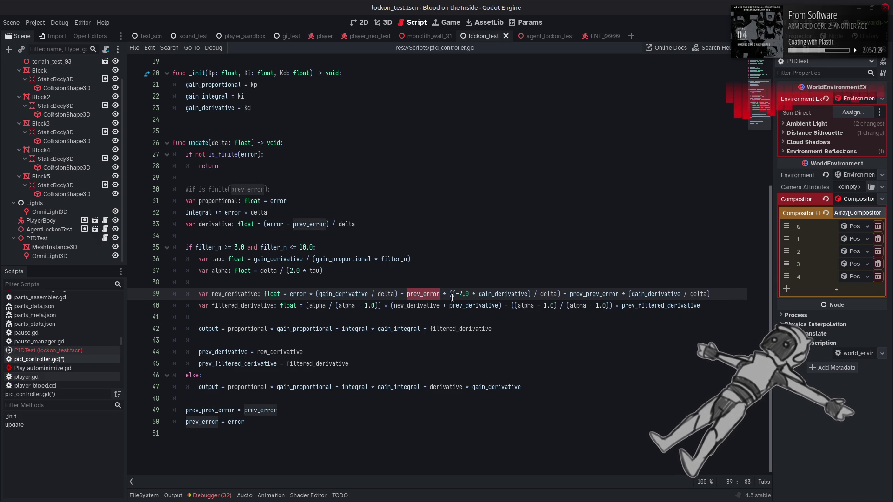
double_click(588, 294)
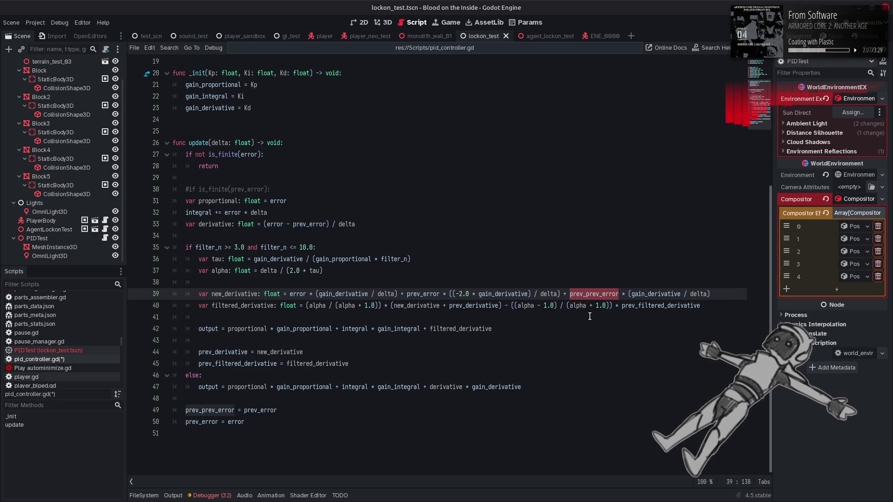
click(589, 316)
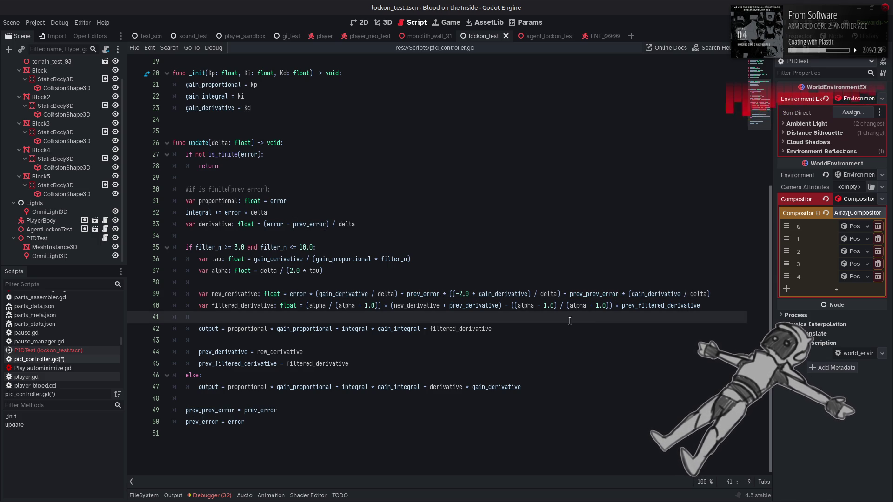
click(261, 304)
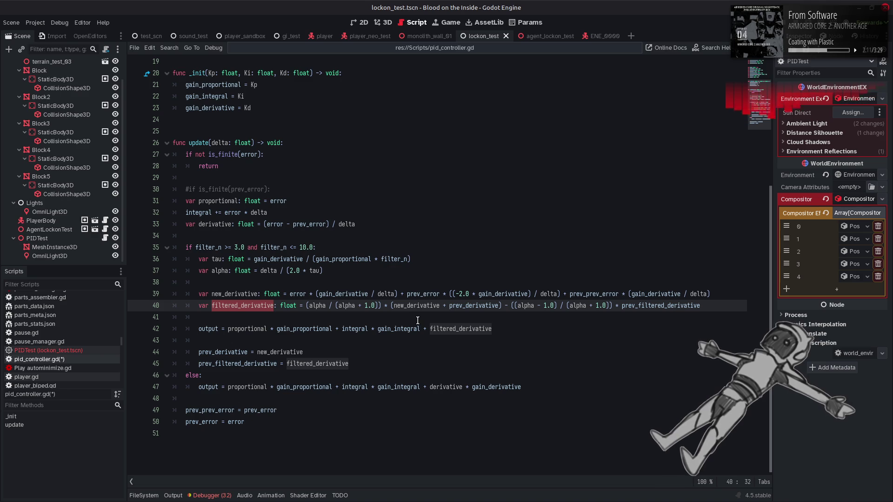
click(352, 308)
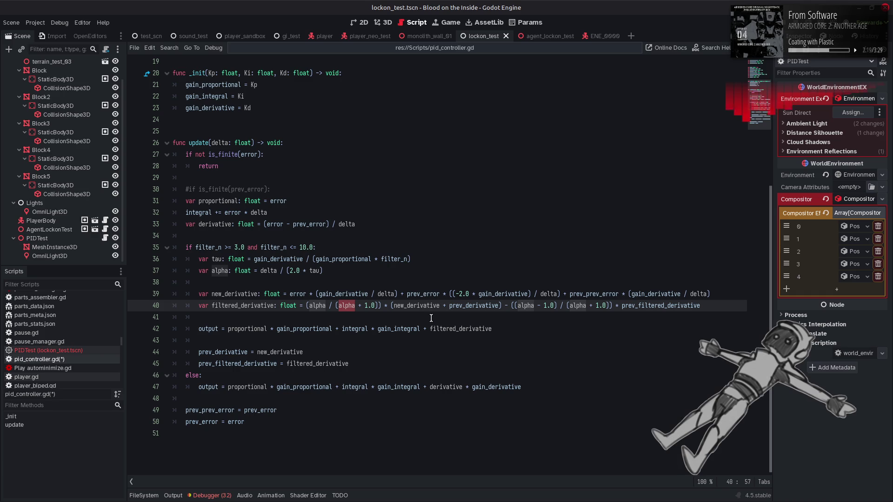
click(424, 308)
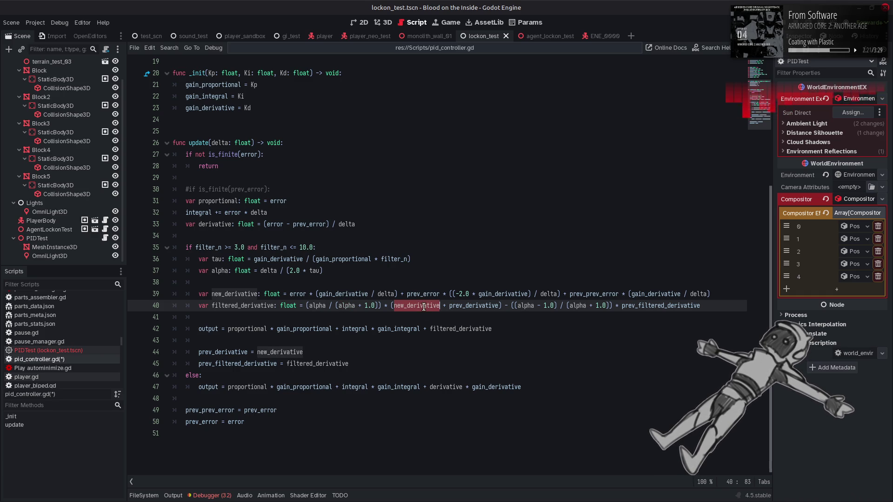
key(alt+Tab)
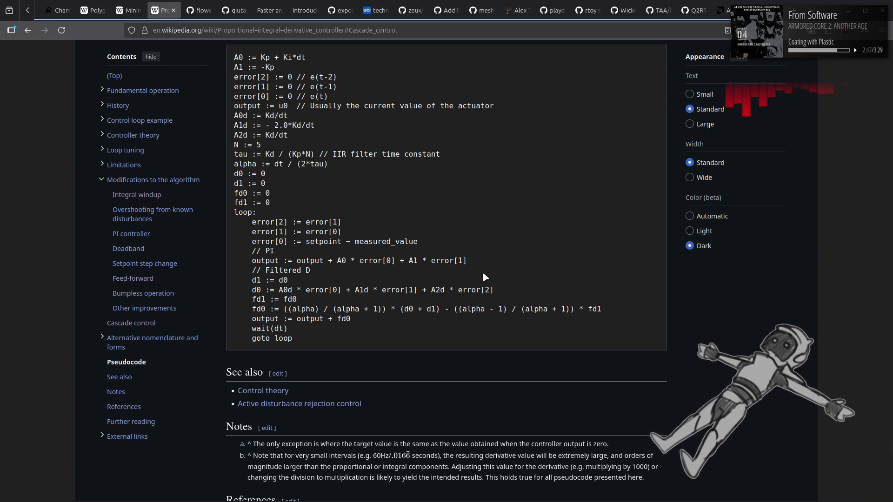
Step: Glance back at the Godot PID script, then return to the Wikipedia filtered-derivative pseudocode
key(alt+Tab)
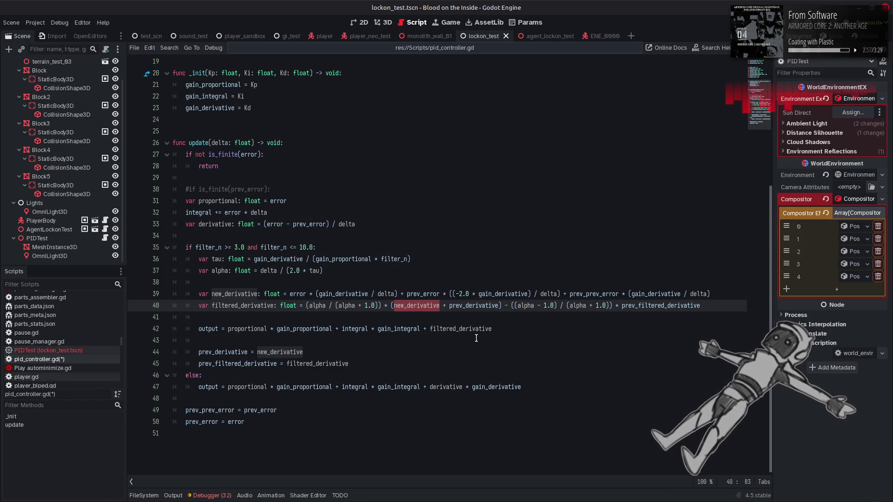
key(alt+Tab)
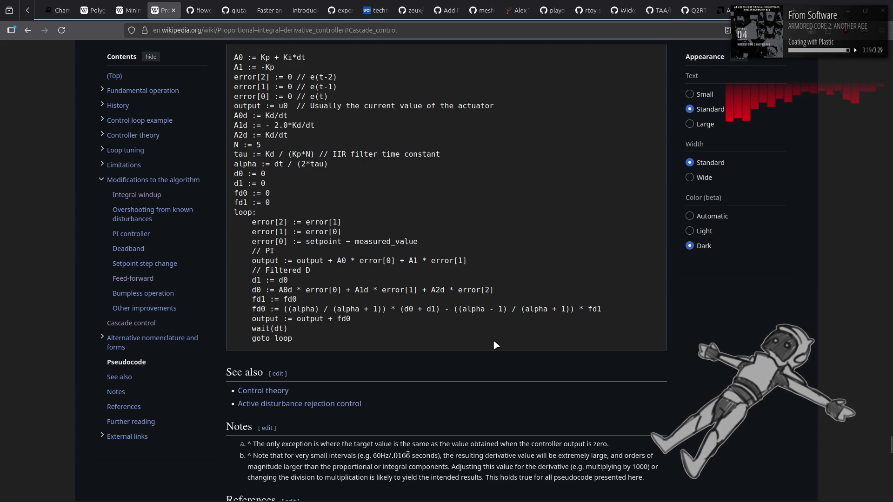
key(alt+Tab)
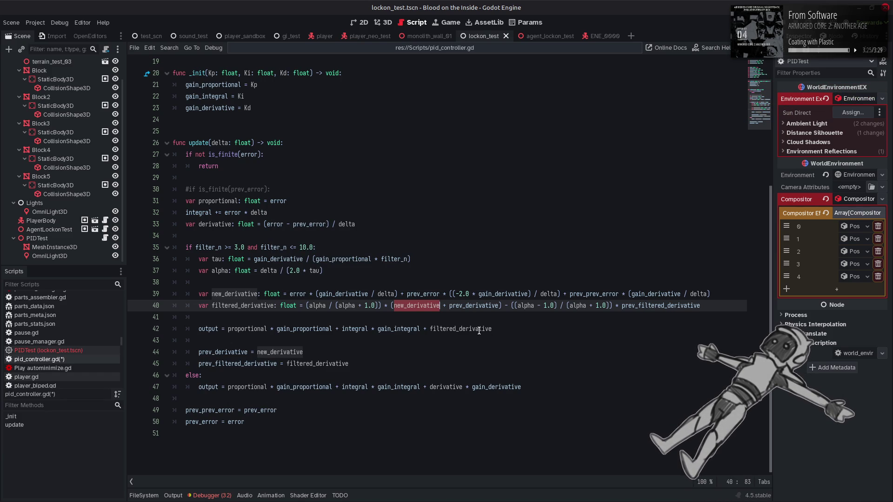
key(alt+Tab)
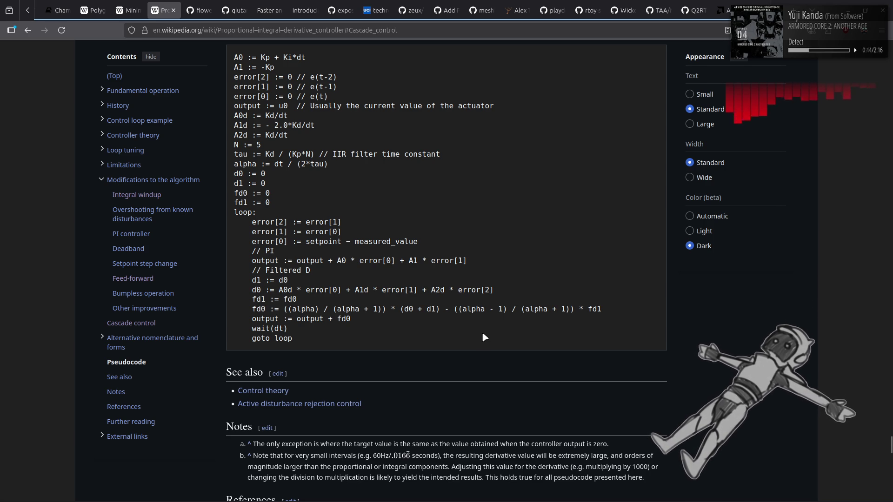
key(alt+Tab)
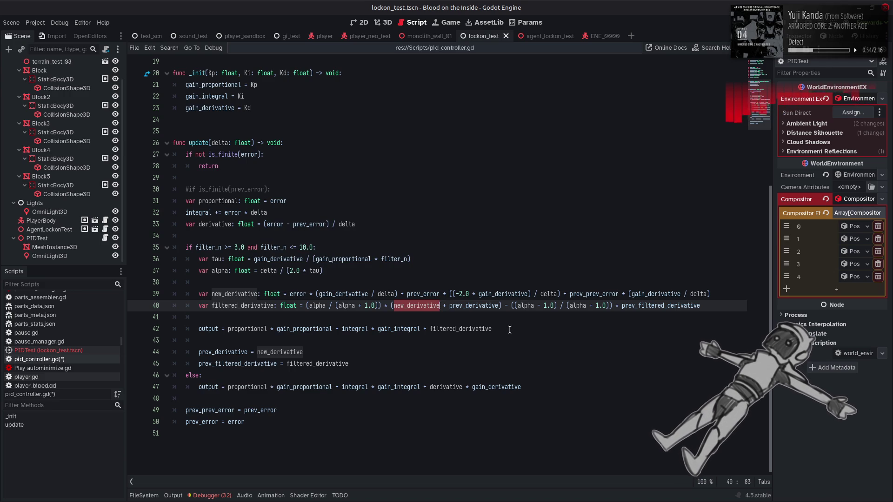
Step: Save pid_controller.gd with filter_n at 5.0 and launch the game to watch the lock-on track the drone
scroll(510, 329, up, 4)
click(246, 157)
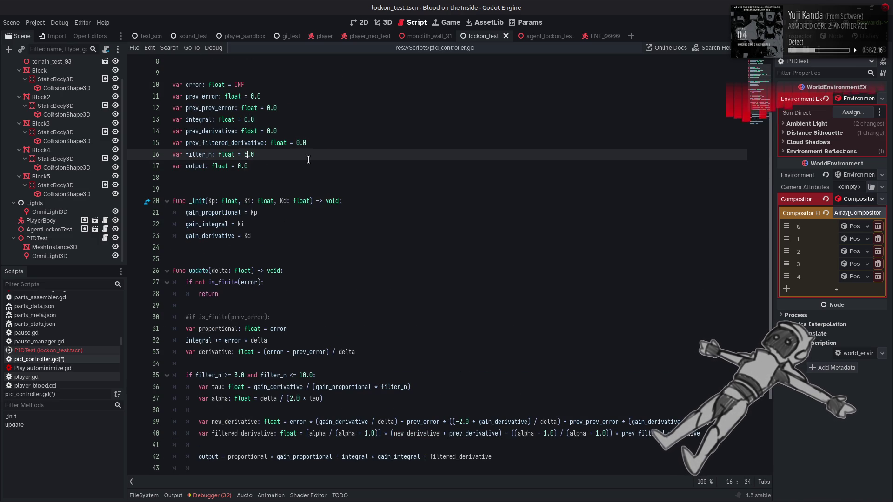
scroll(309, 159, down, 3)
key(End)
key(ctrl+s)
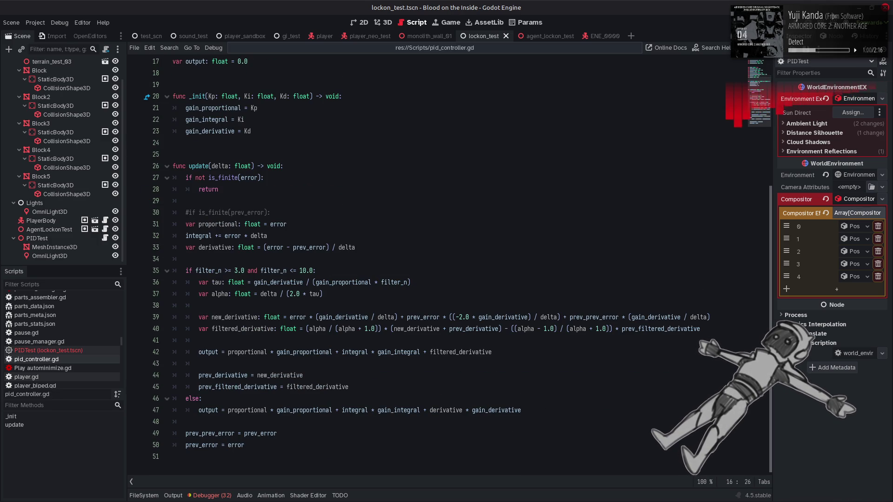
key(F5)
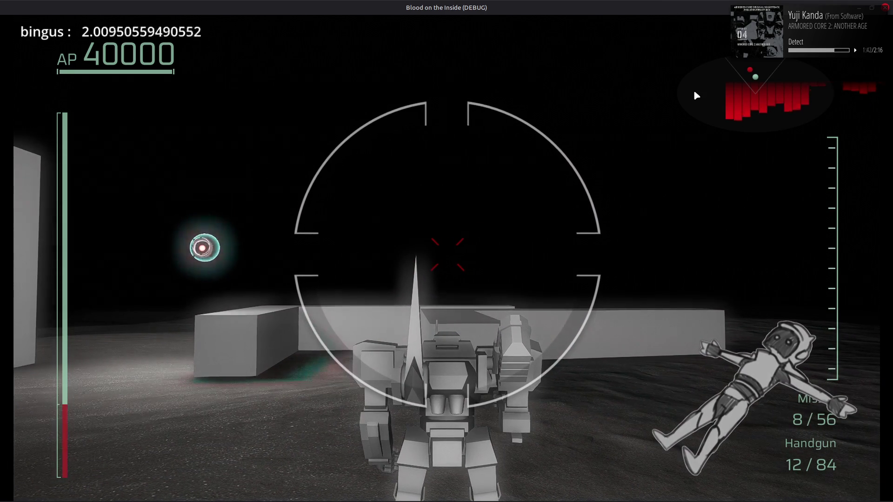
click(886, 8)
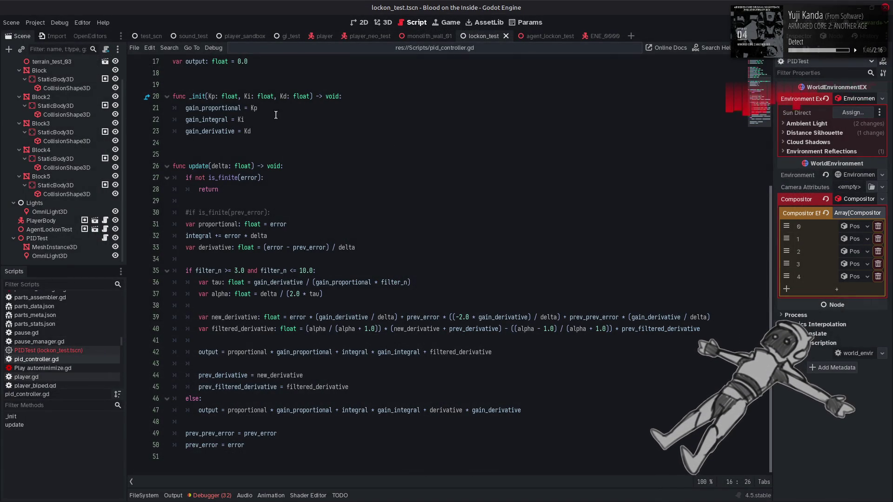
Step: Set the derivative gain in the PIDTest script to 0.1, save, and test-run the game
click(74, 350)
click(307, 236)
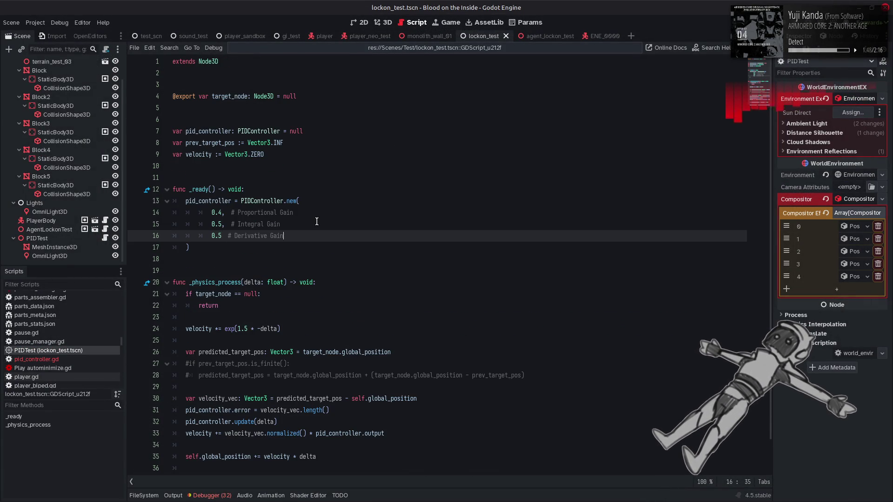
click(222, 235)
key(BackSpace)
text(1)
click(341, 221)
key(ctrl+s)
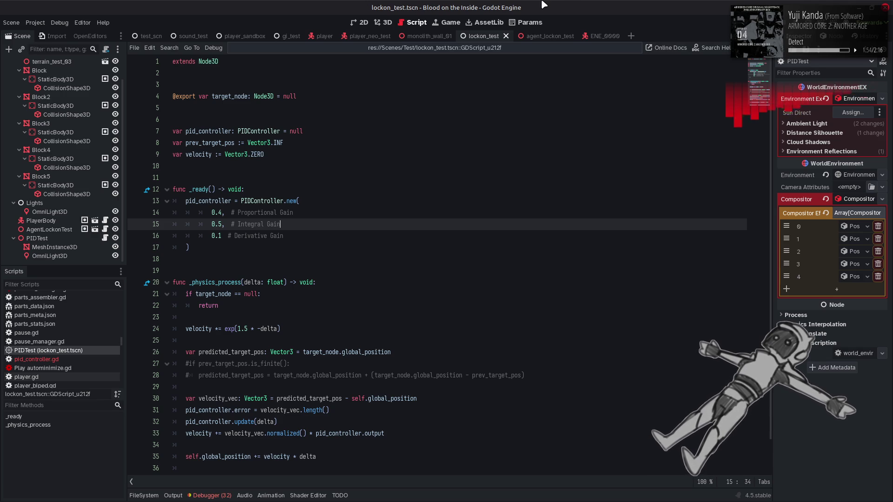
key(F6)
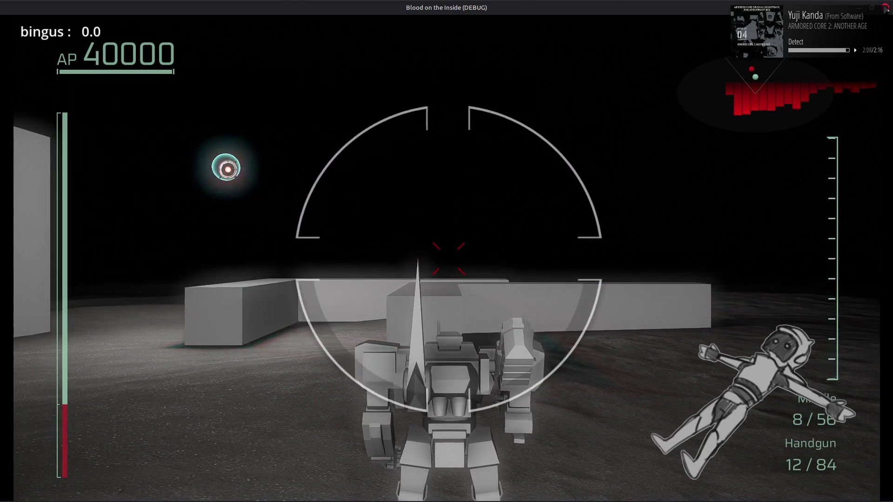
key(F8)
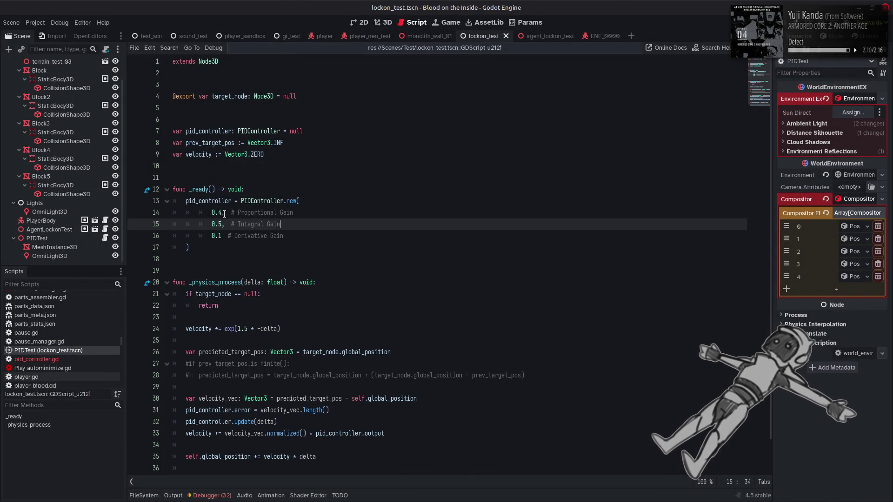
Step: Raise the proportional gain on line 14 to 0.5 and save the scene
click(221, 213)
key(BackSpace)
text(5)
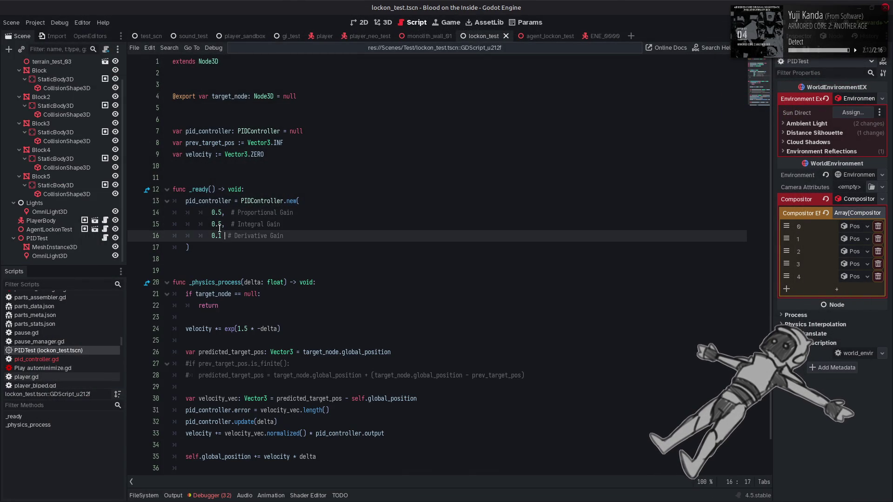
key(End)
key(ctrl+s)
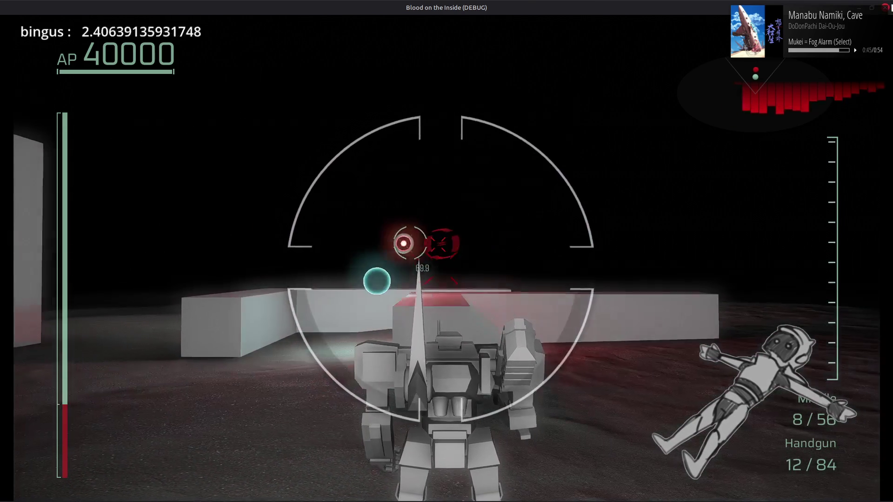
Step: Watch the lock-on marker follow the hovering red drone, then stop the game with F8
key(F8)
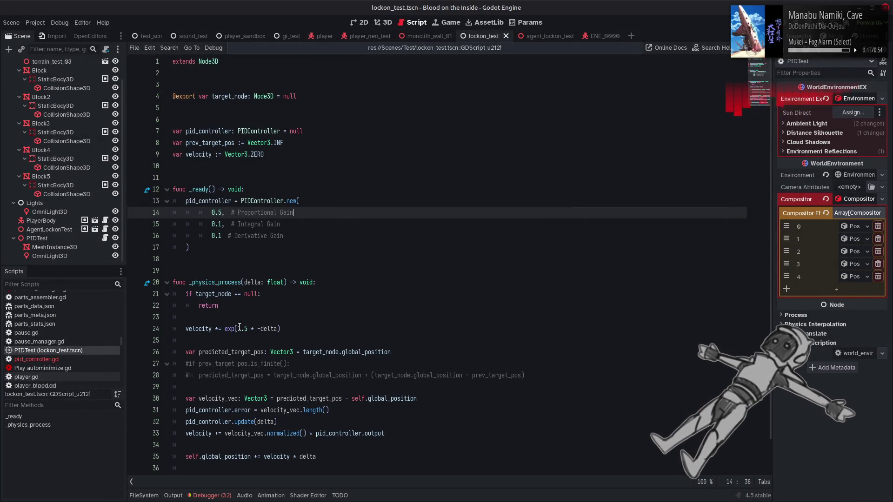
Step: Change the acceleration factor on line 24 to exp(5.0 * -delta) and relaunch the game
click(240, 328)
click(247, 329)
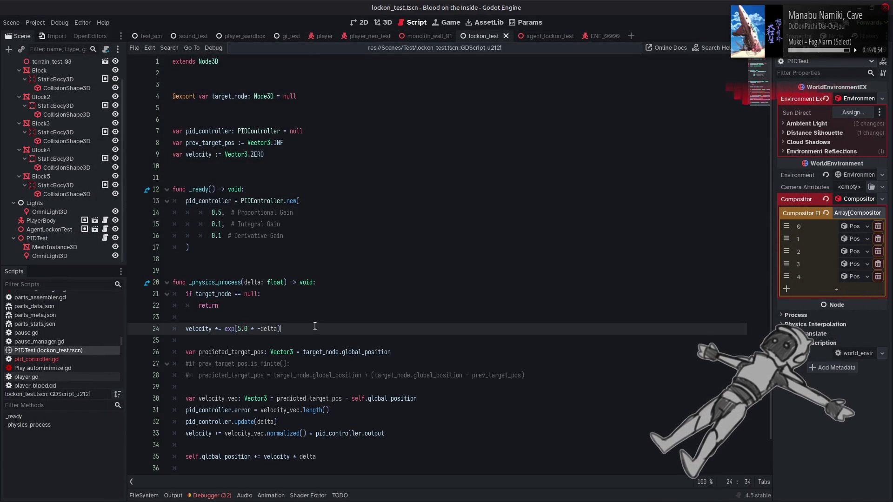
key(F6)
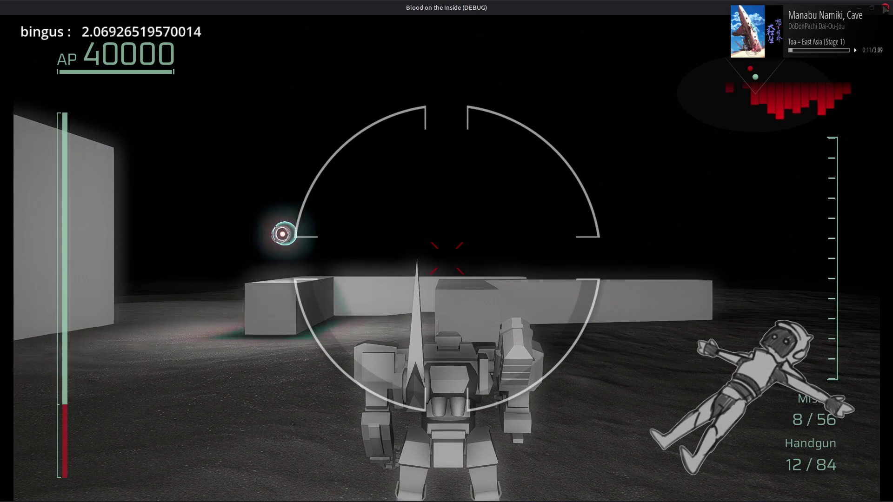
click(885, 8)
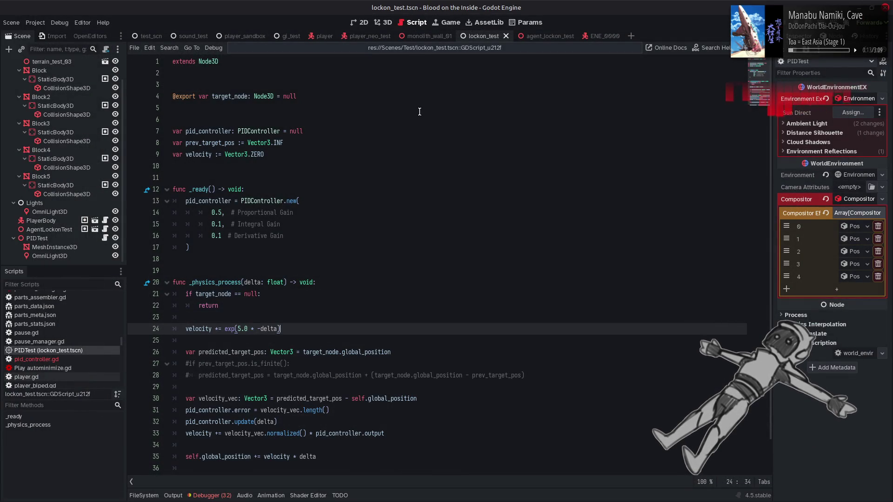
Step: Change the derivative gain on line 16 from 0.1 to 0.5
double_click(220, 235)
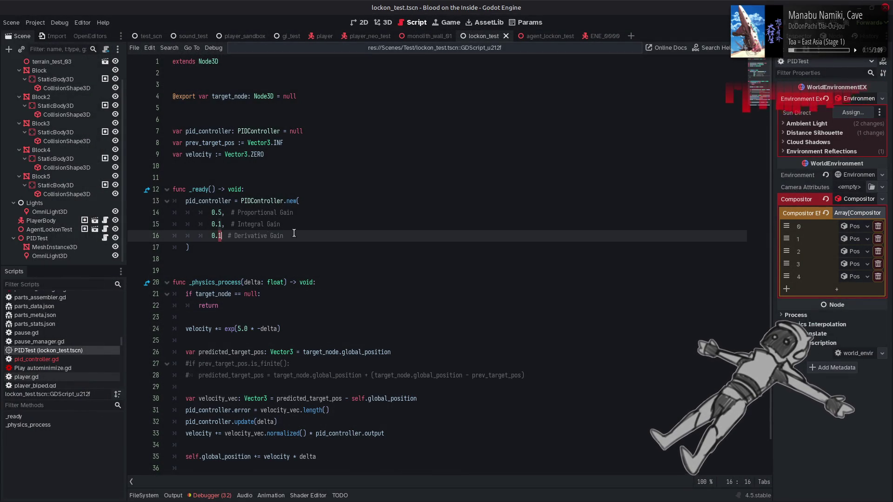
text(5)
click(426, 210)
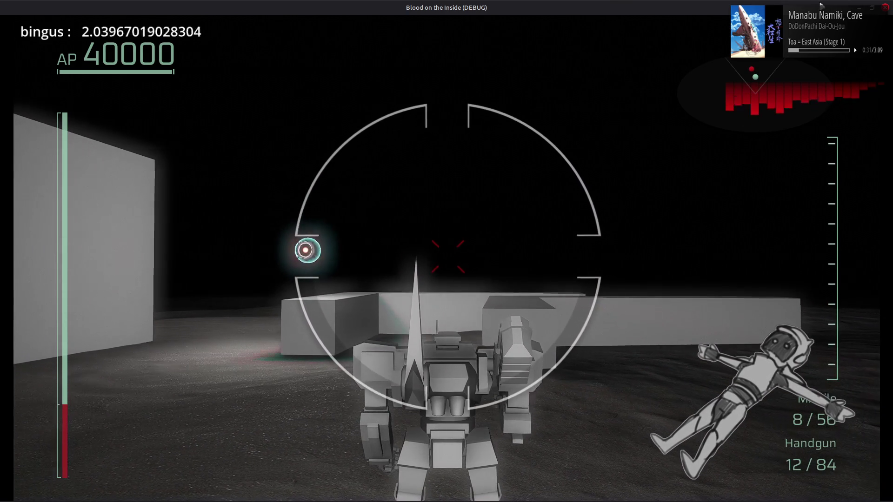
Step: Close the Blood on the Inside (DEBUG) window to end the test run
click(886, 7)
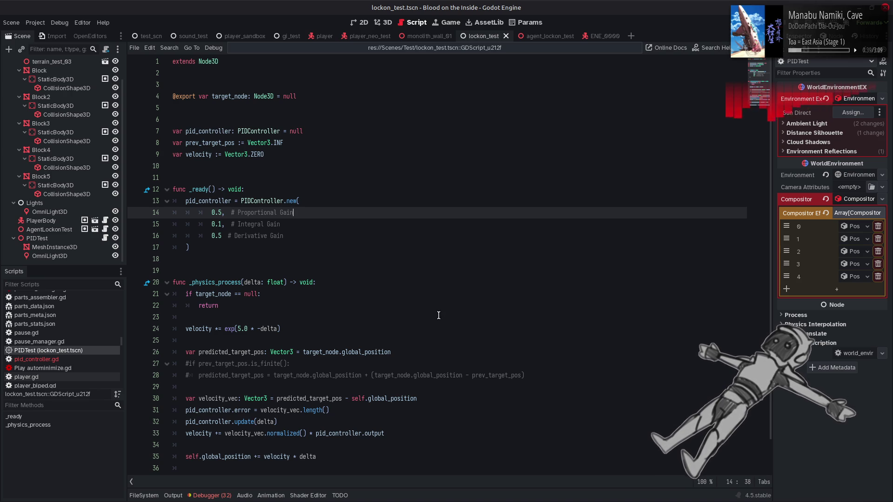
Step: Copy the '5.0 * ' factor from line 24 and paste it before pid_controller.output on line 33
scroll(436, 311, down, 1)
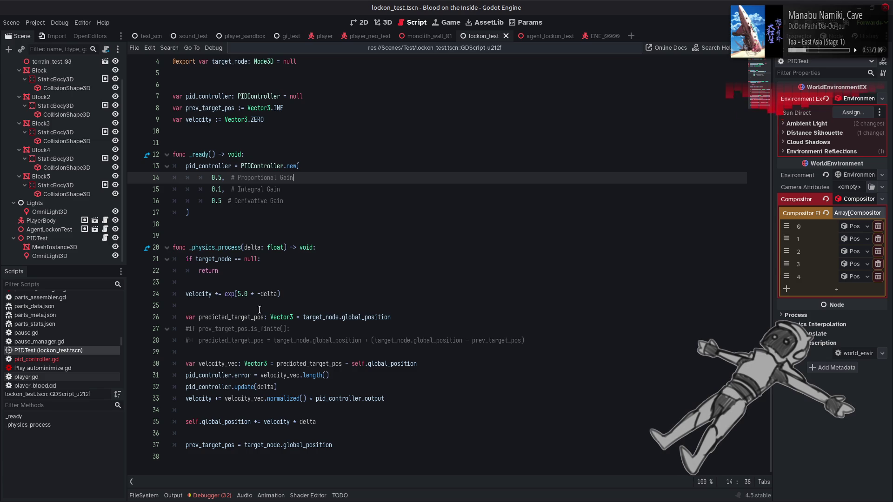
drag(237, 294, 257, 293)
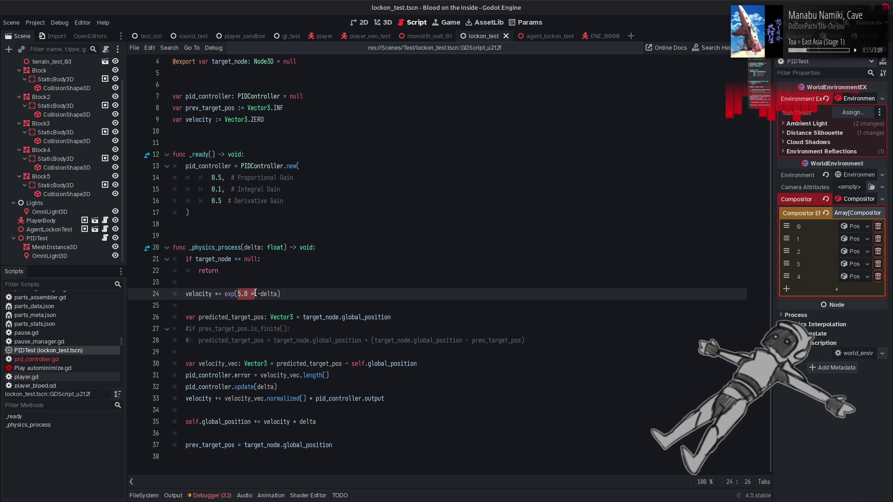
key(ctrl+c)
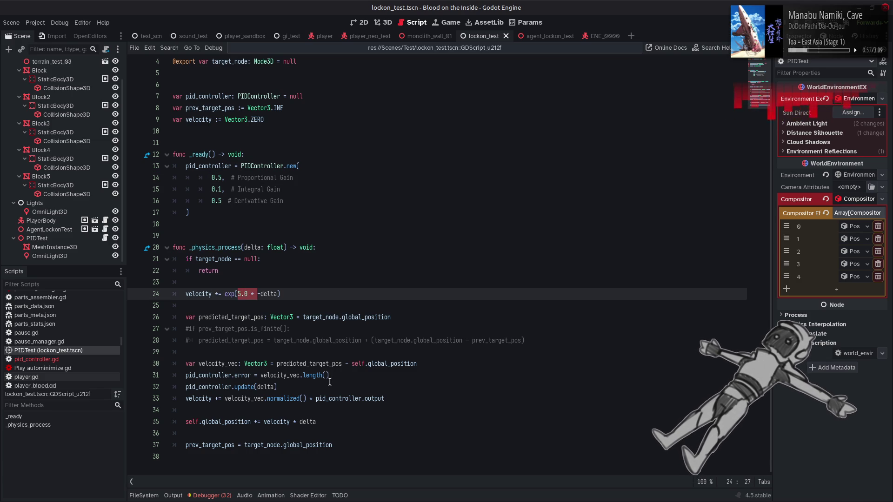
click(316, 398)
key(ctrl+v)
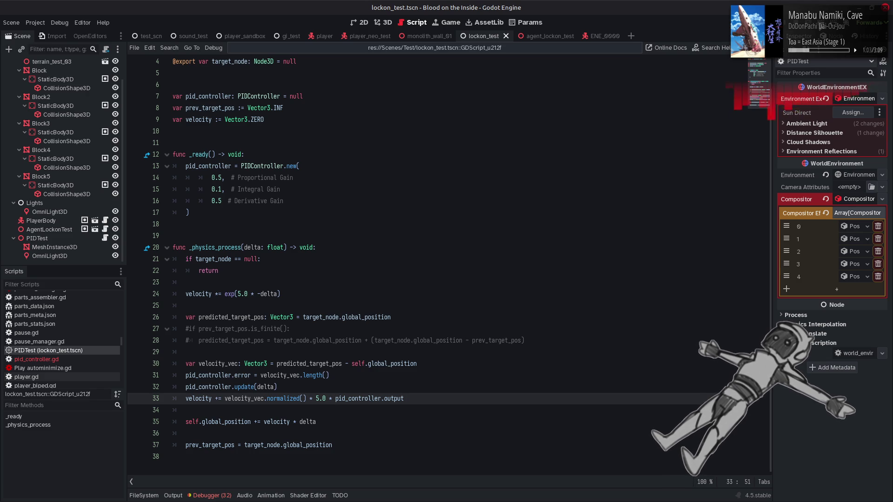
key(F6)
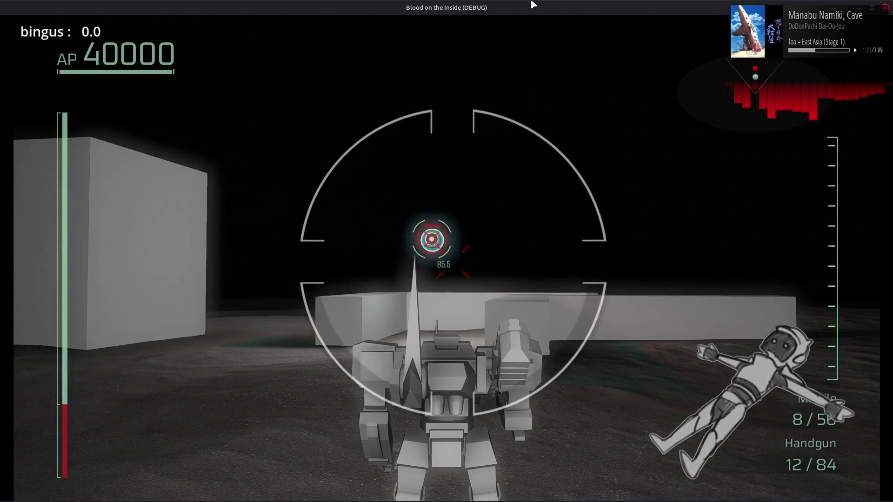
click(886, 8)
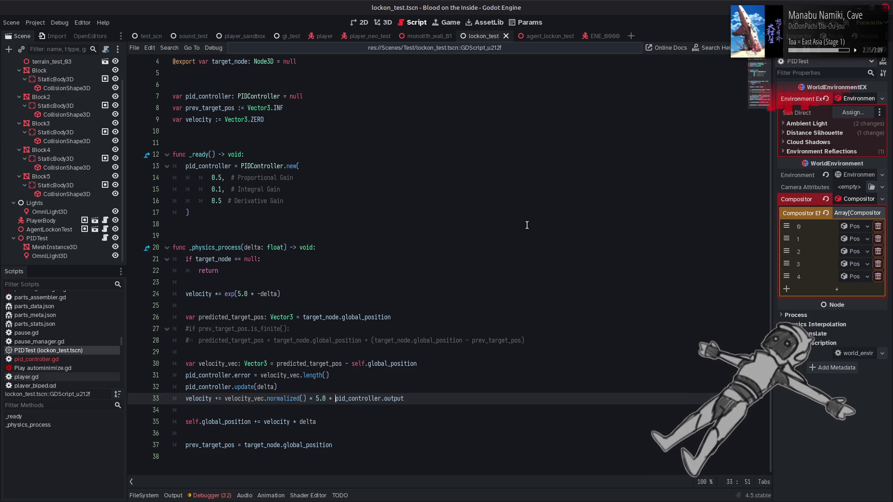
Step: Raise the derivative gain on line 16 to 0.95, then test it in a debug run and stop
click(216, 198)
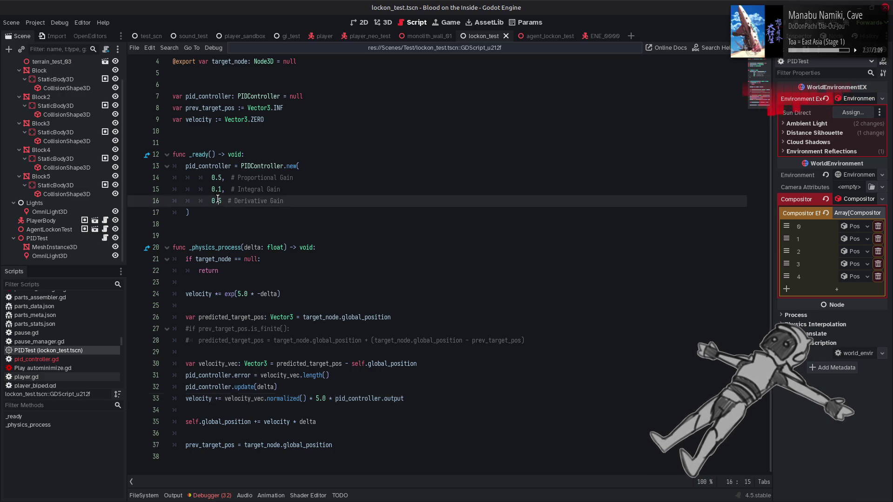
text(9)
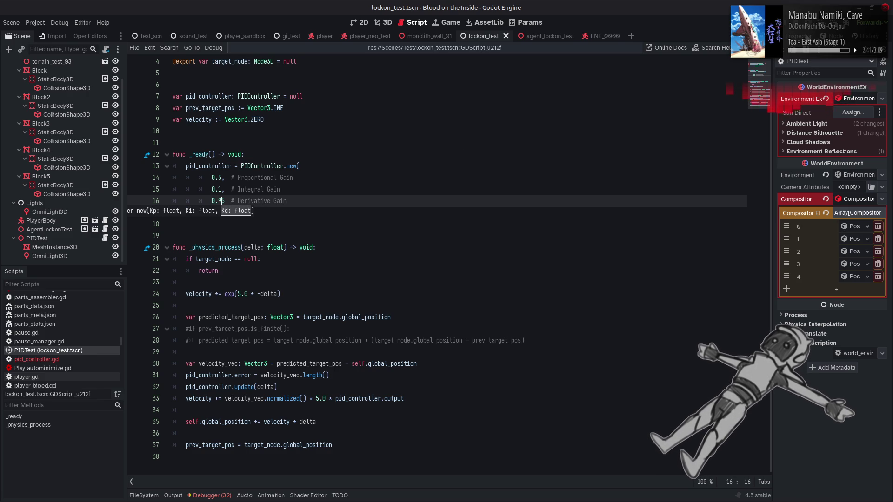
key(F6)
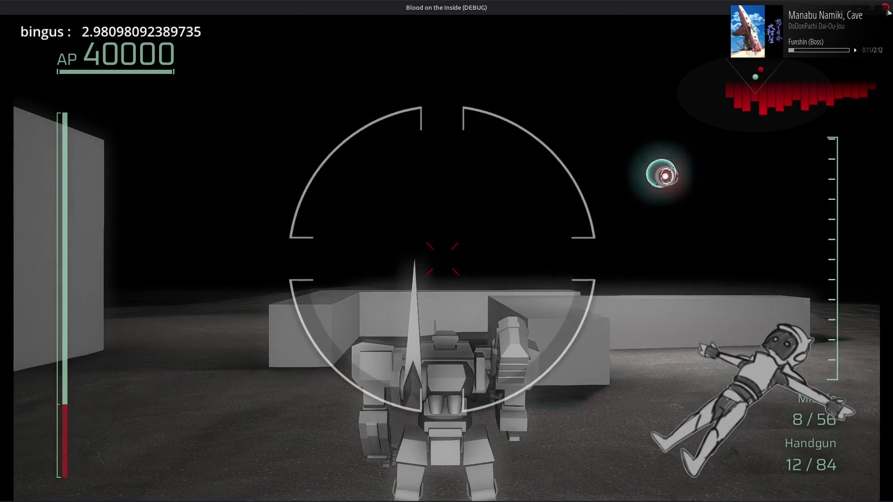
key(F8)
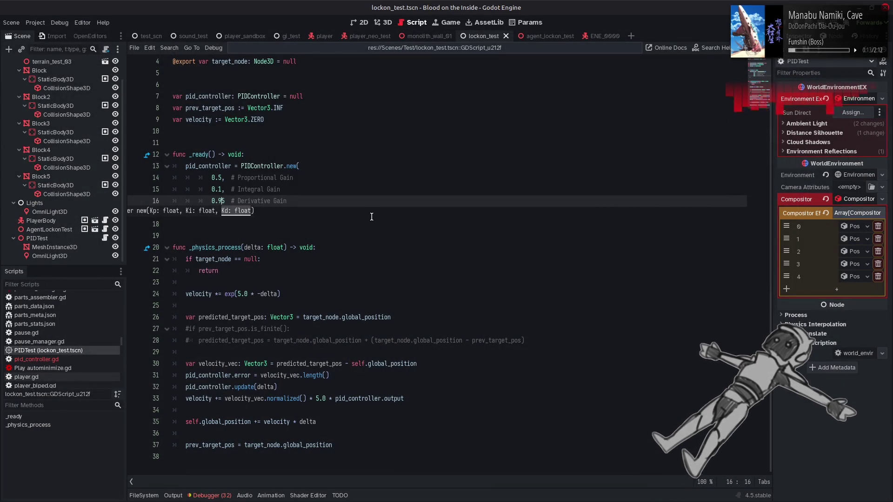
Step: Declare 'var acceleration: float = 15.0' below the velocity declaration
click(371, 216)
scroll(371, 217, up, 1)
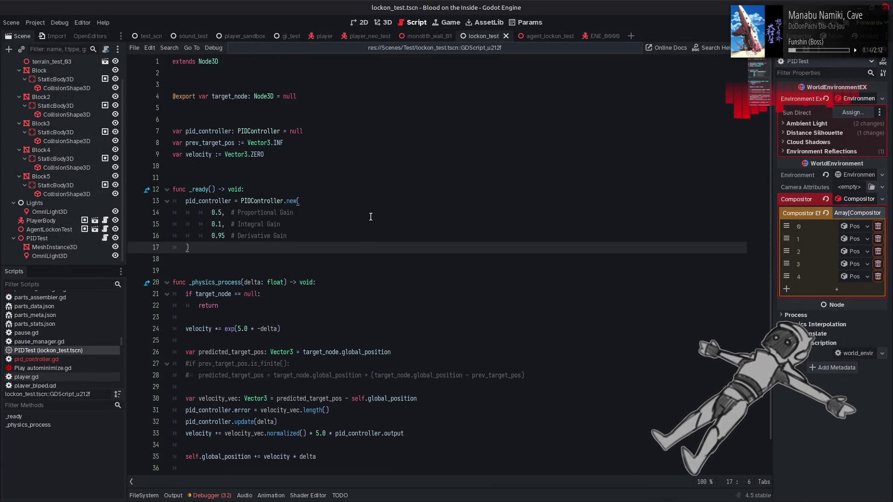
click(279, 155)
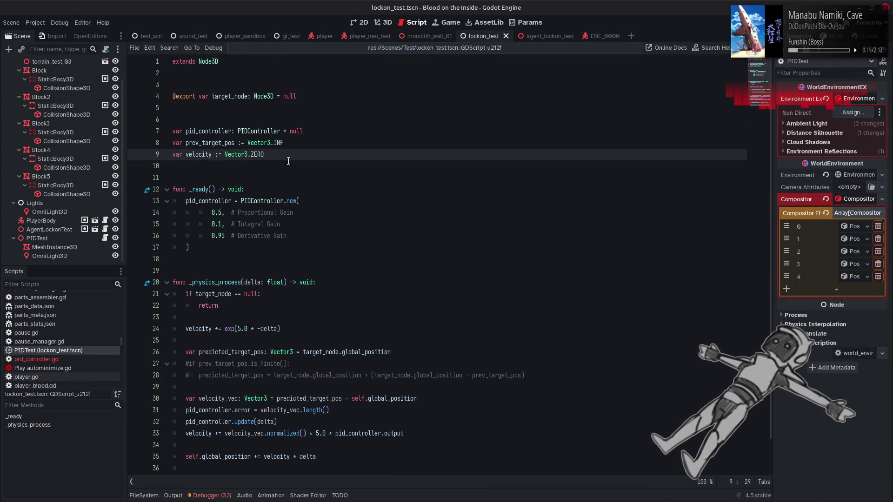
key(Return)
text(var acceleration: float = 15.0)
click(215, 165)
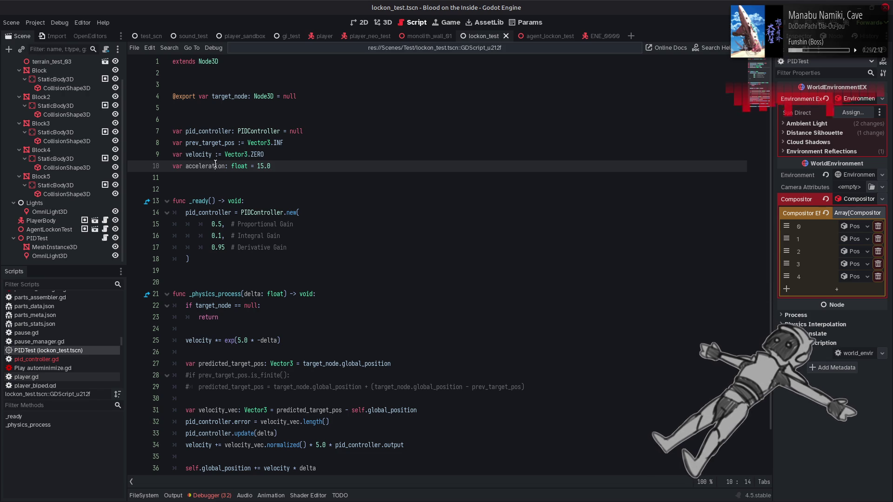
Step: Replace both 5.0 constants with acceleration, save, and test the scene in a debug run
scroll(246, 223, down, 2)
click(244, 293)
double_click(244, 293)
text(acceleration)
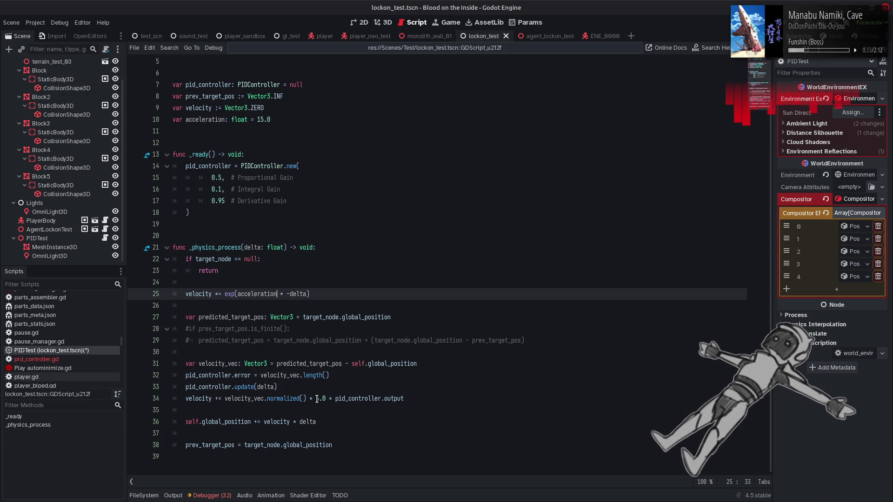
double_click(319, 399)
text(acceleration)
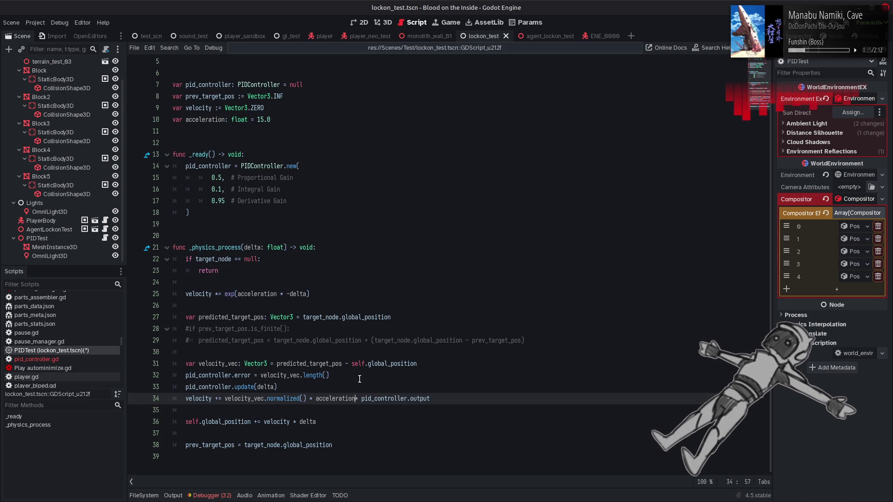
key(ctrl+s)
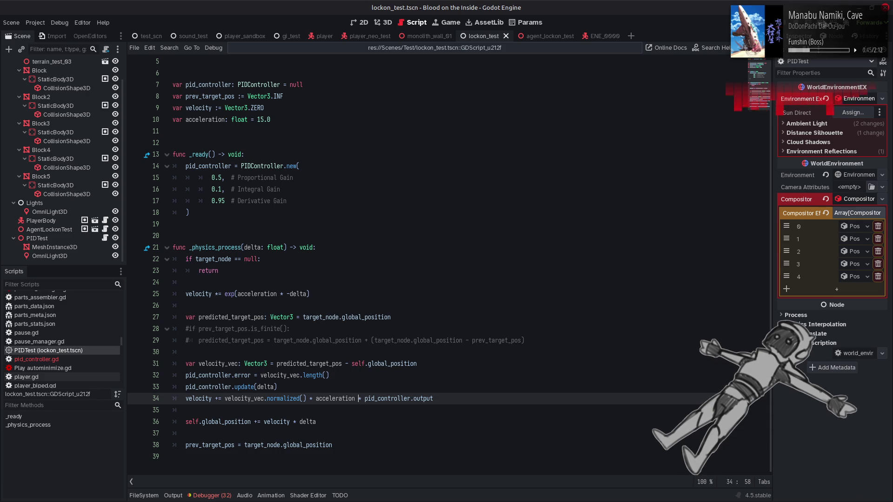
key(F6)
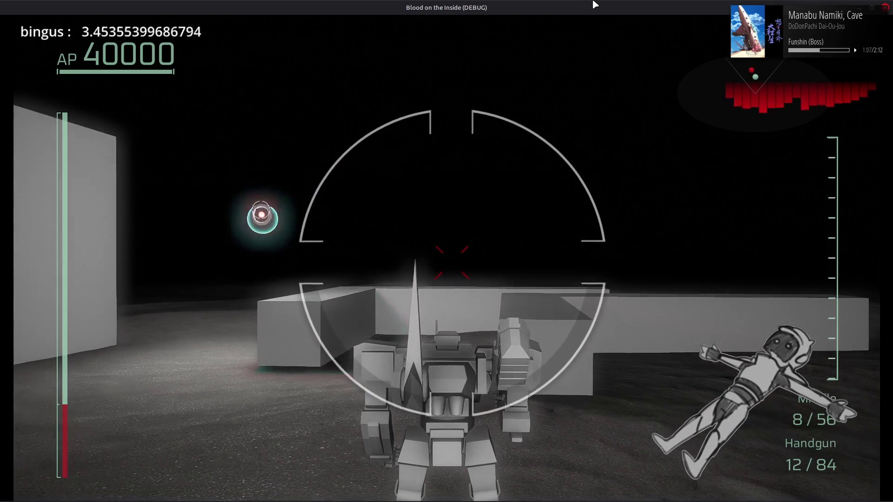
key(F8)
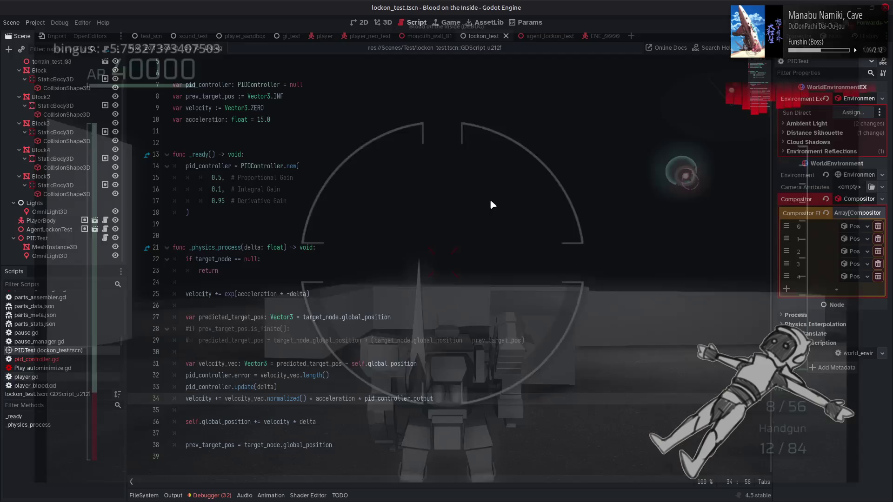
Step: Lower the derivative gain to 0.1 and test it in a debug run
click(221, 200)
key(BackSpace)
click(381, 198)
text(1)
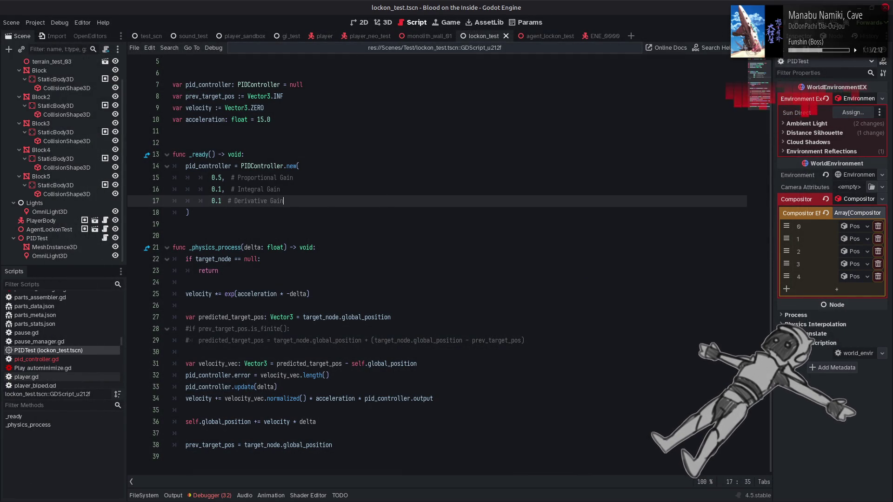
key(F6)
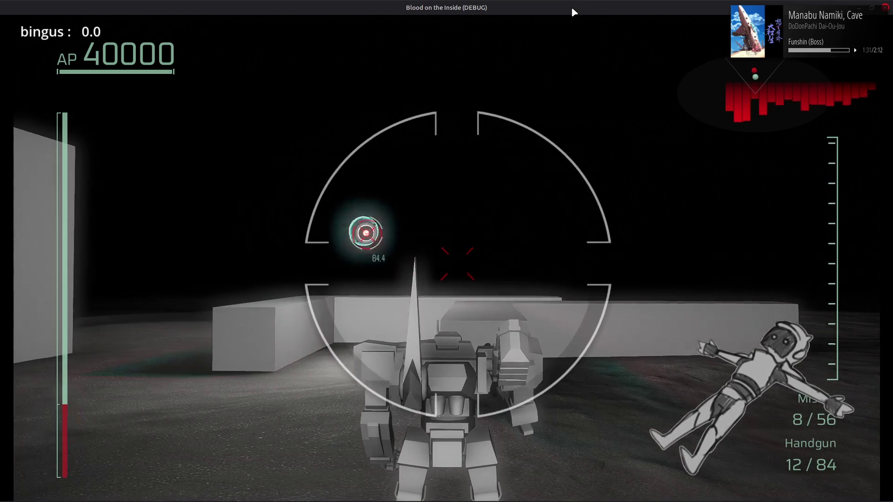
click(886, 8)
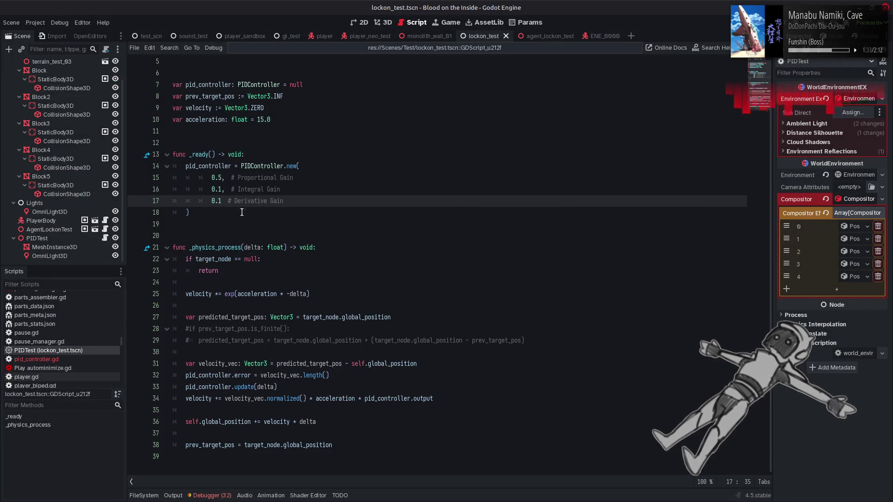
Step: Set the integral gain to 0.0 and the proportional gain to 0.3, then test again
click(219, 189)
key(Delete)
text(0)
click(219, 181)
key(Delete)
text(3)
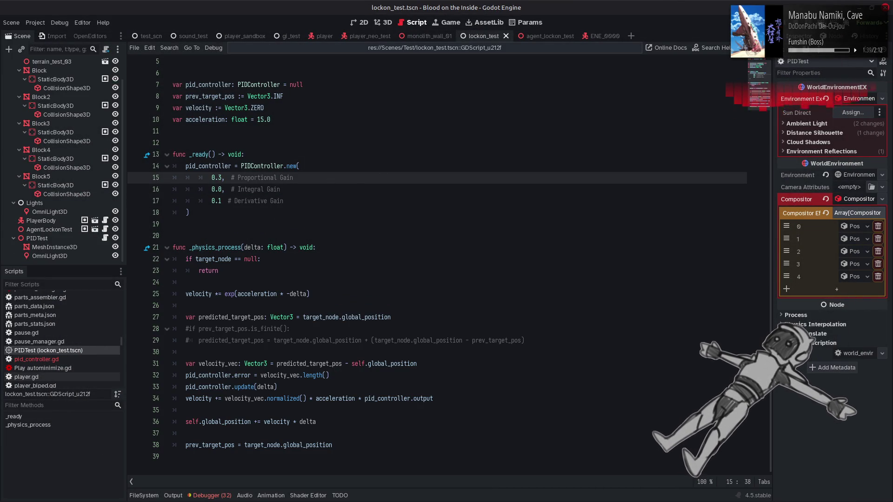
key(F6)
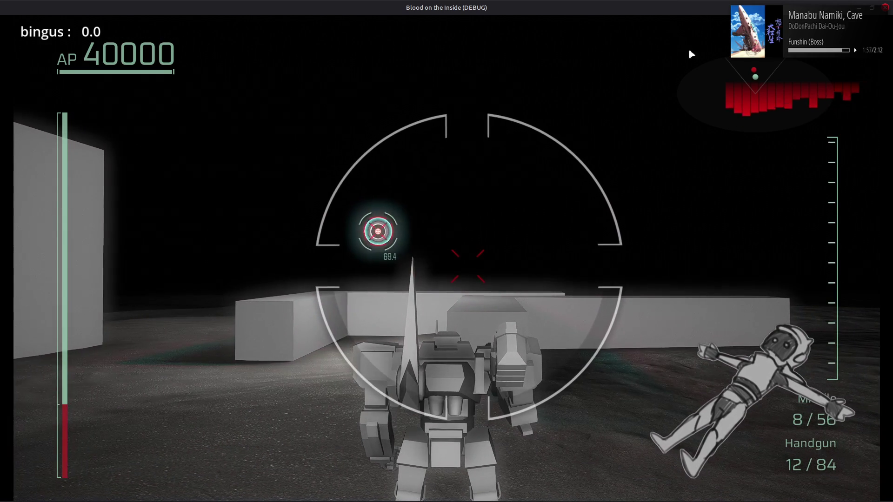
key(F8)
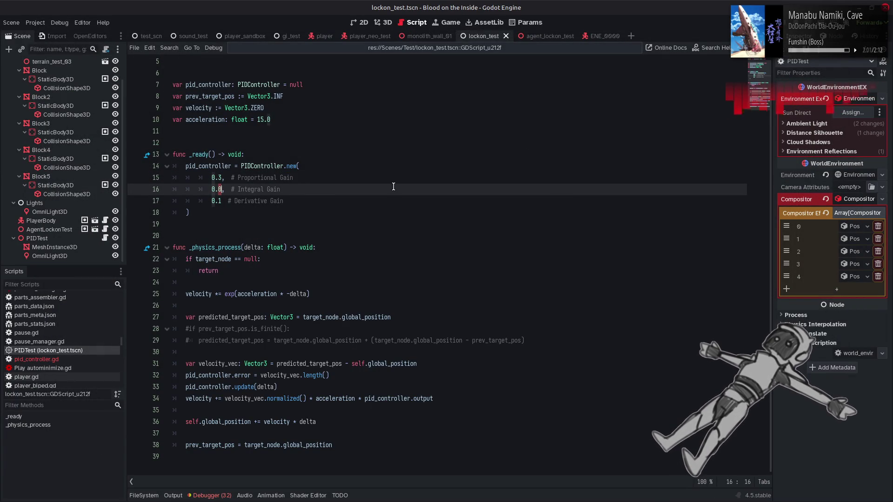
Step: Try an integral gain of 0.5 and test the lock-on in a debug run
key(BackSpace)
text(5)
key(End)
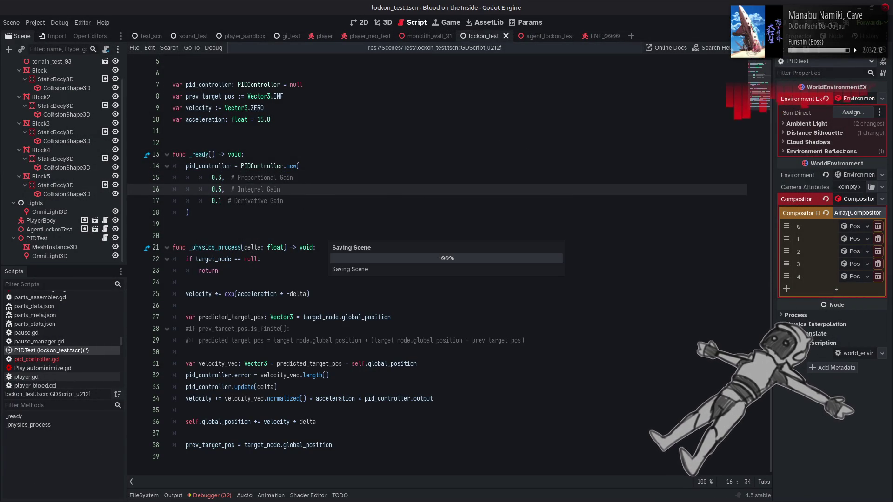
key(F6)
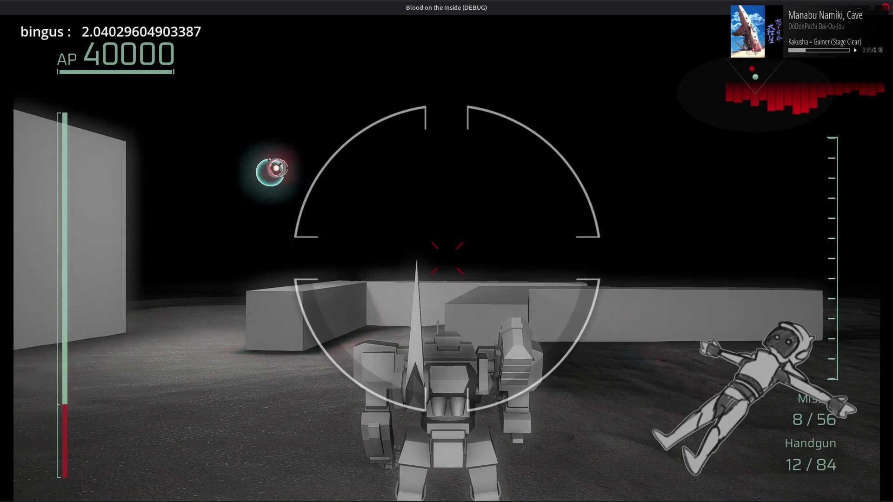
key(F8)
Step: Settle the integral gain at 0.01, checking the lock-on over further debug runs
click(219, 189)
key(F6)
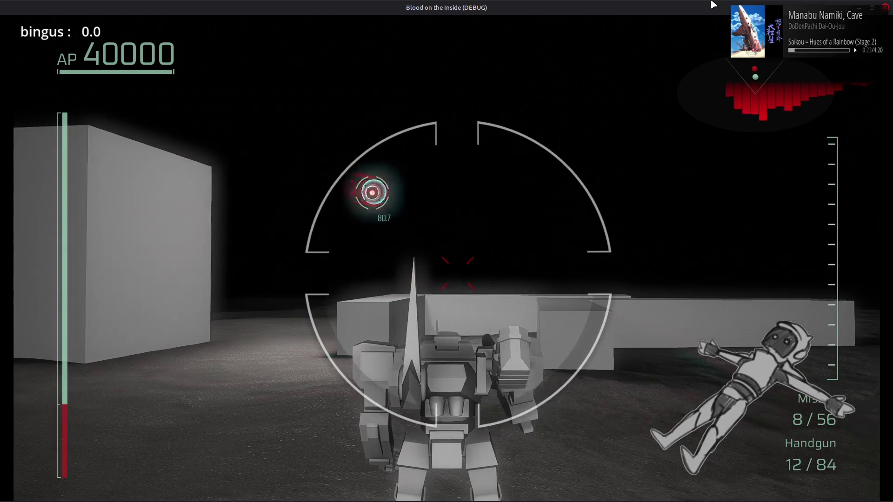
click(886, 8)
click(229, 190)
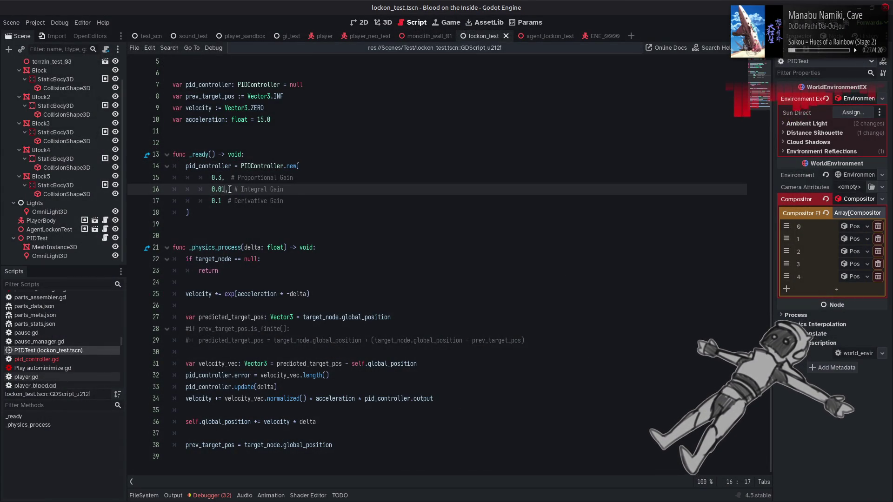
key(F6)
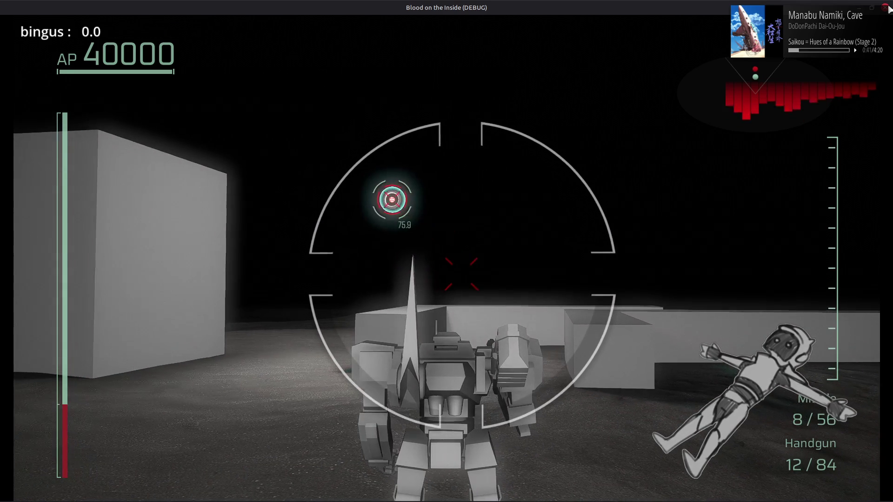
click(888, 8)
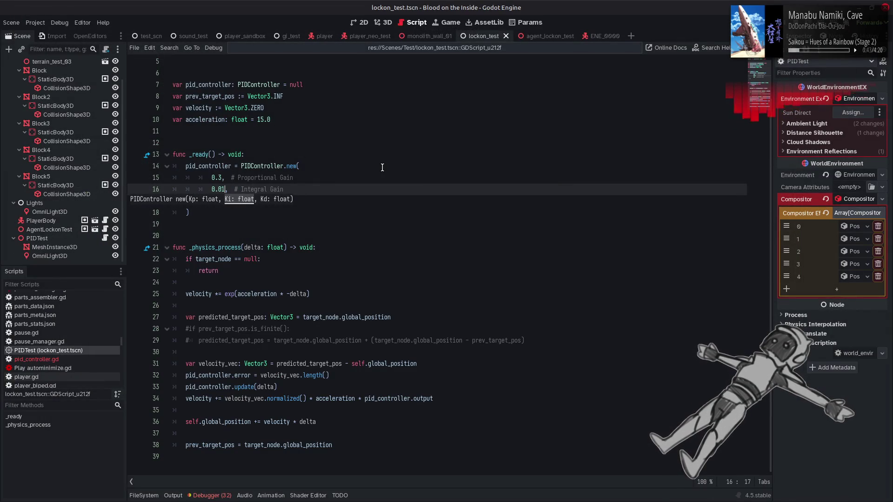
click(382, 167)
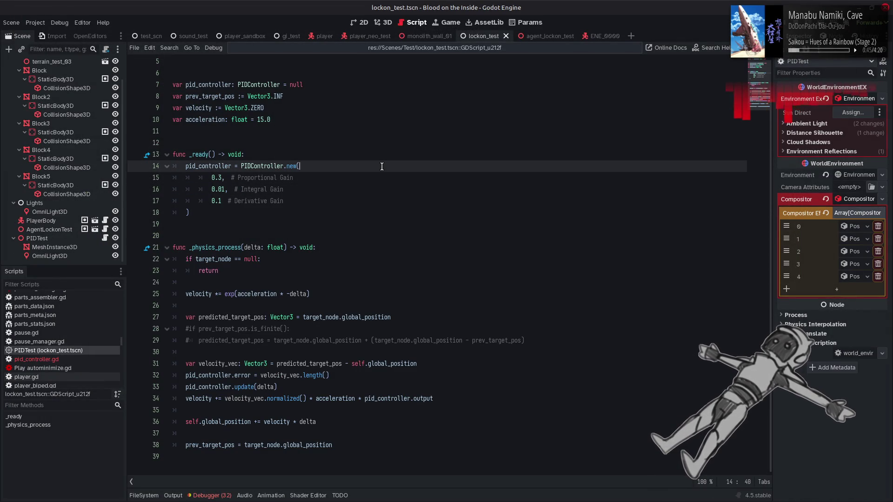
key(alt+Tab)
key(alt+Tab)
key(alt+Tab)
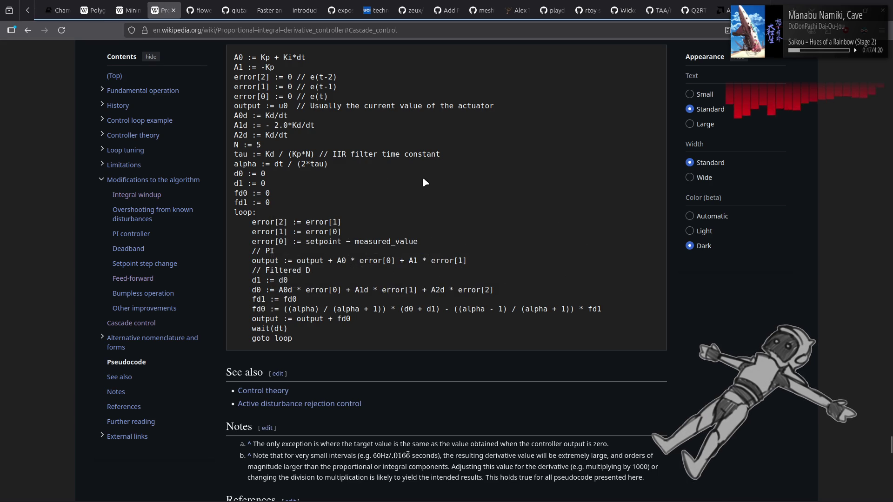
Step: Scroll up to the simple PID pseudocode and highlight 'error' in the integral update line
scroll(424, 178, up, 15)
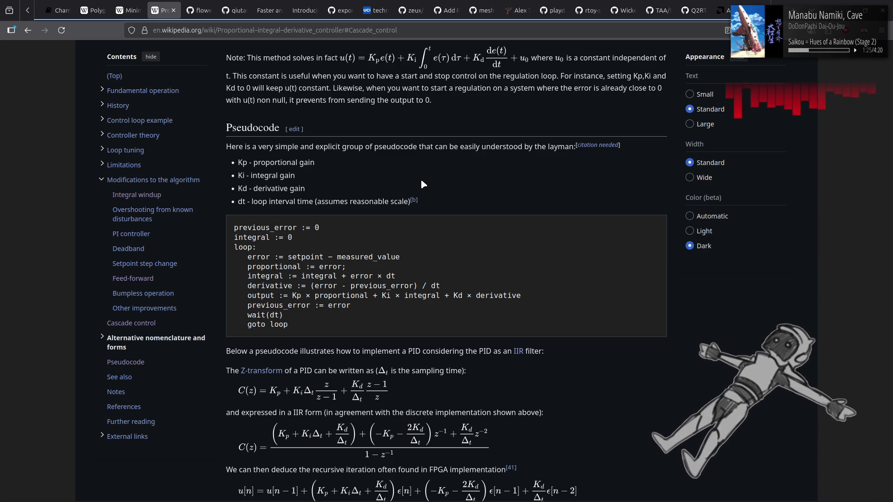
double_click(355, 278)
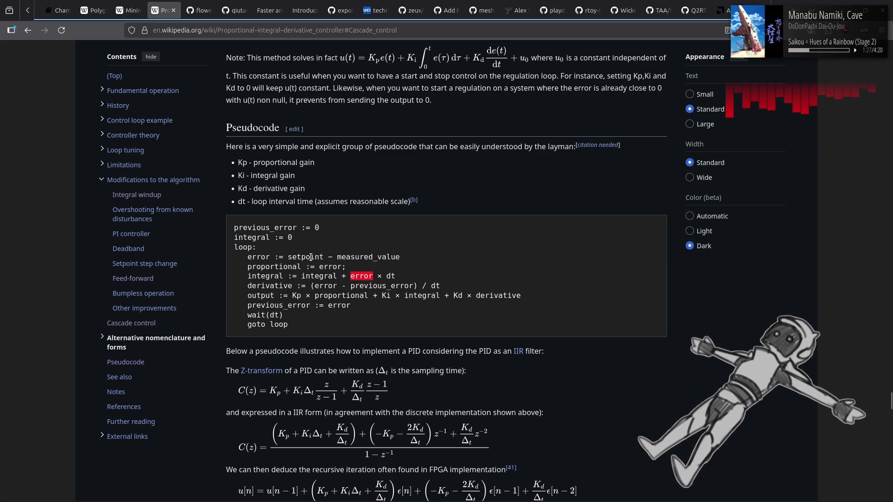
drag(289, 258, 234, 258)
click(437, 259)
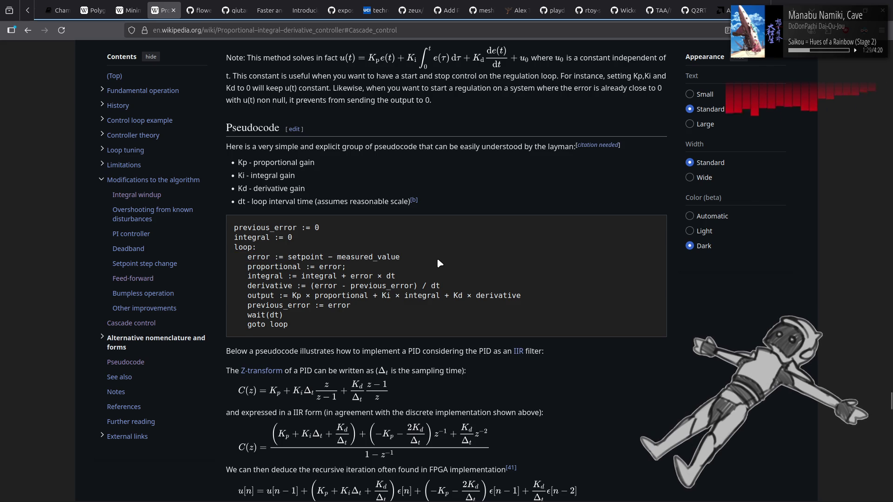
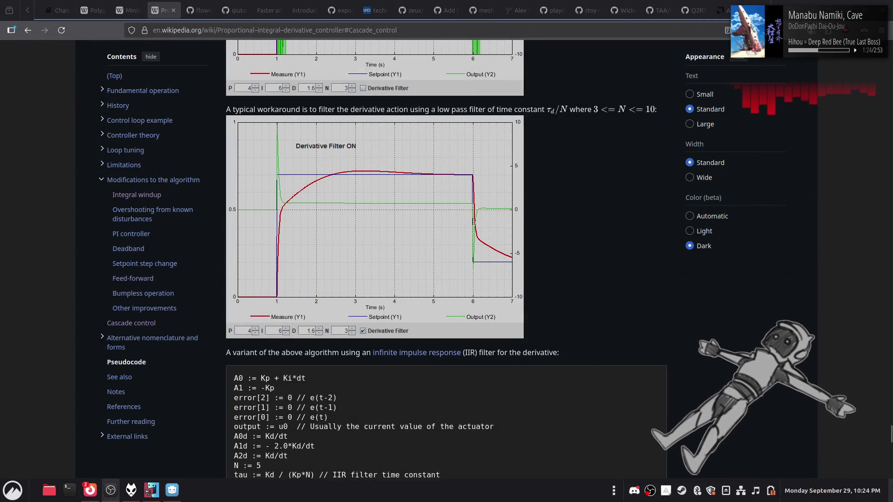
Step: Return from the Wikipedia PID article to the lockon_test script in the Godot editor
click(173, 490)
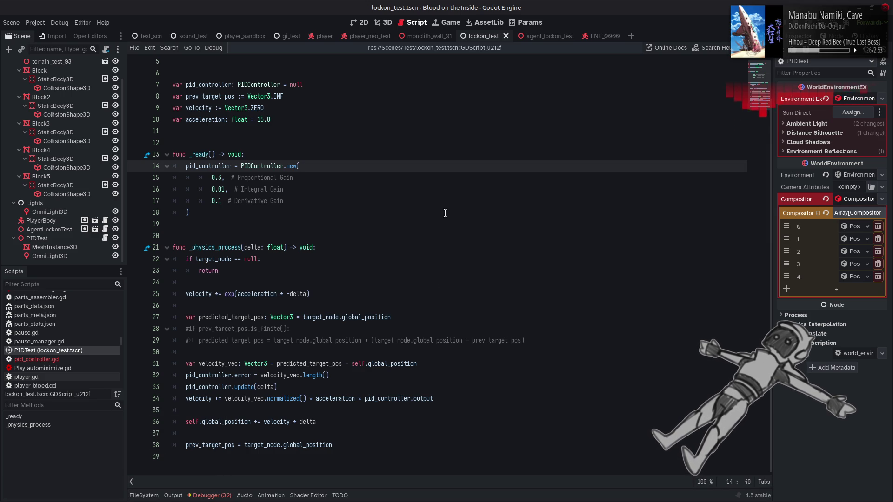